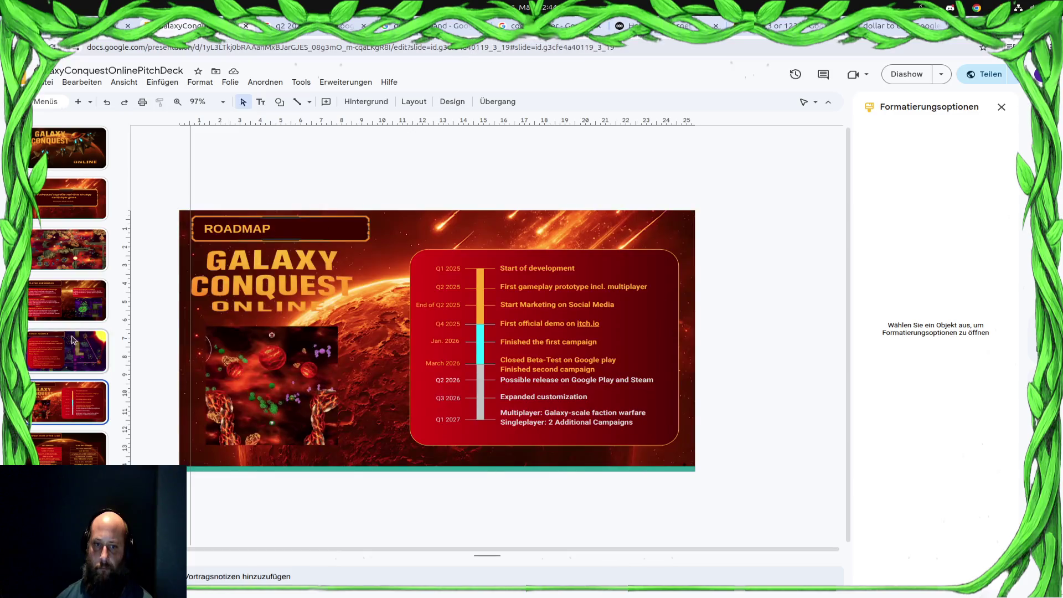
Flip between the Roadmap and Target Audience slides, select the Target Audience banner, then switch to Freefy.
{"action": "key", "text": "Down"}
{"action": "key", "text": "Up"}
{"action": "key", "text": "Down"}
{"action": "left_click", "coordinate": [62, 334]}
{"action": "key", "text": "Down"}
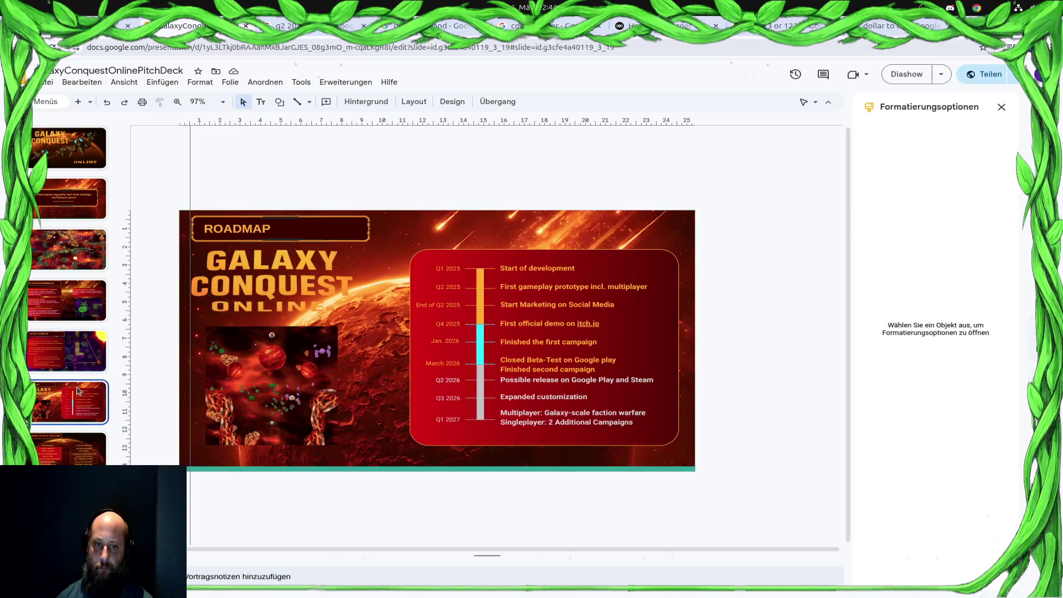
{"action": "left_click", "coordinate": [73, 338]}
{"action": "left_click", "coordinate": [427, 229]}
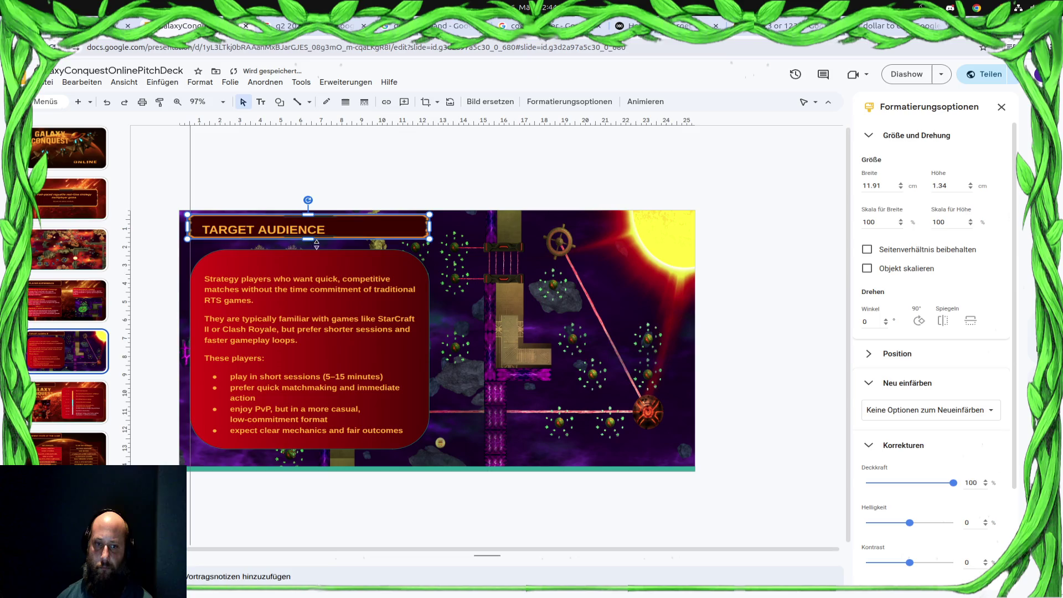
{"action": "left_click", "coordinate": [665, 26]}
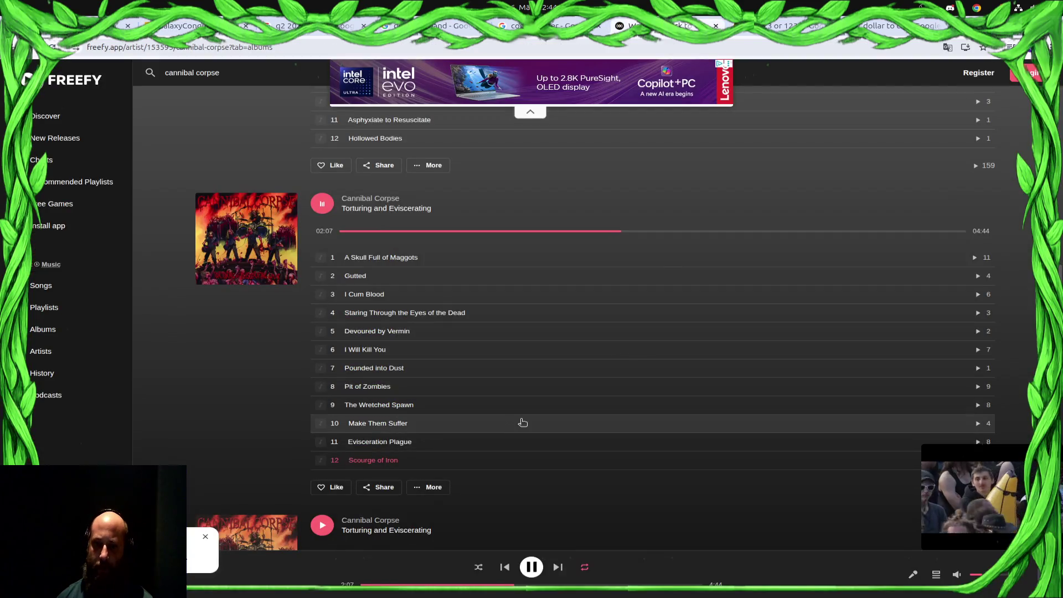
{"action": "scroll", "coordinate": [524, 422], "scroll_direction": "up", "scroll_amount": 5}
{"action": "scroll", "coordinate": [535, 420], "scroll_direction": "up", "scroll_amount": 4}
{"action": "scroll", "coordinate": [532, 424], "scroll_direction": "up", "scroll_amount": 1}
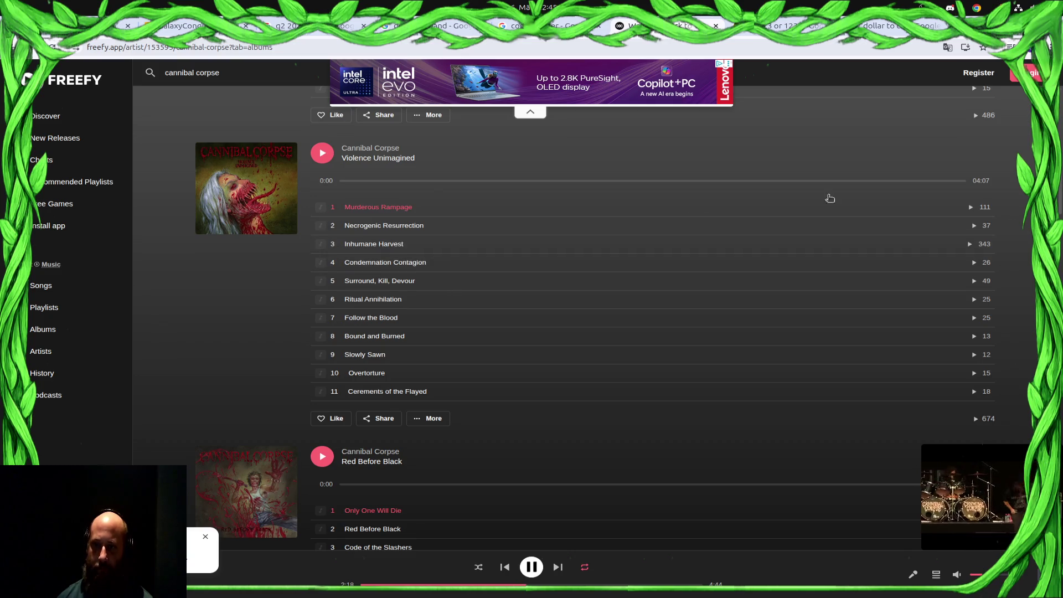
Play Violence Unimagined and skip through Inhumane Harvest, Condemnation Contagion, Surround Kill Devour, Ritual Annihilation.
{"action": "left_click", "coordinate": [972, 208]}
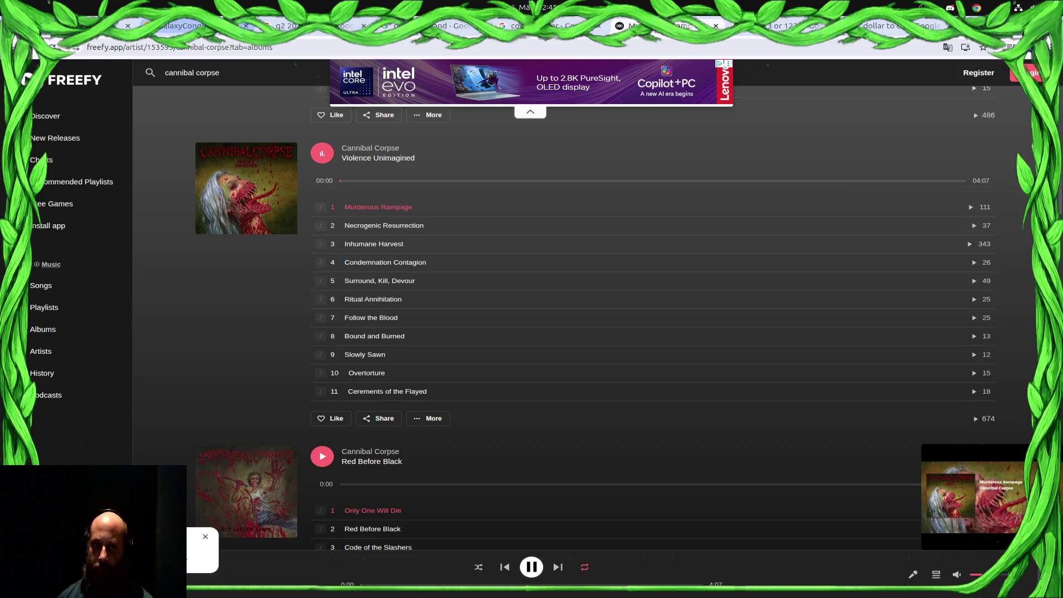
{"action": "left_click", "coordinate": [970, 245]}
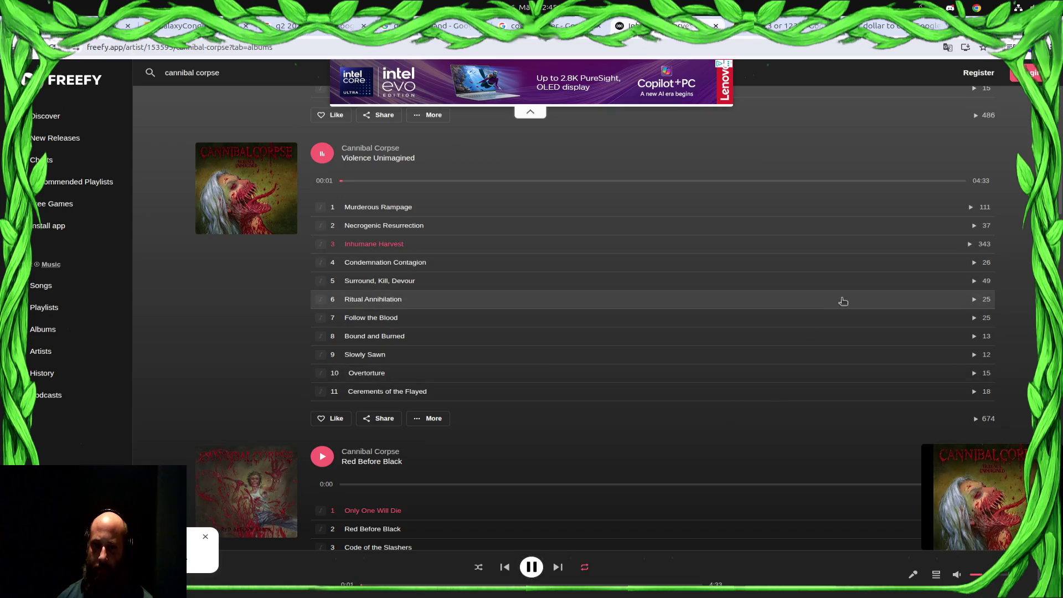
{"action": "left_click", "coordinate": [974, 262]}
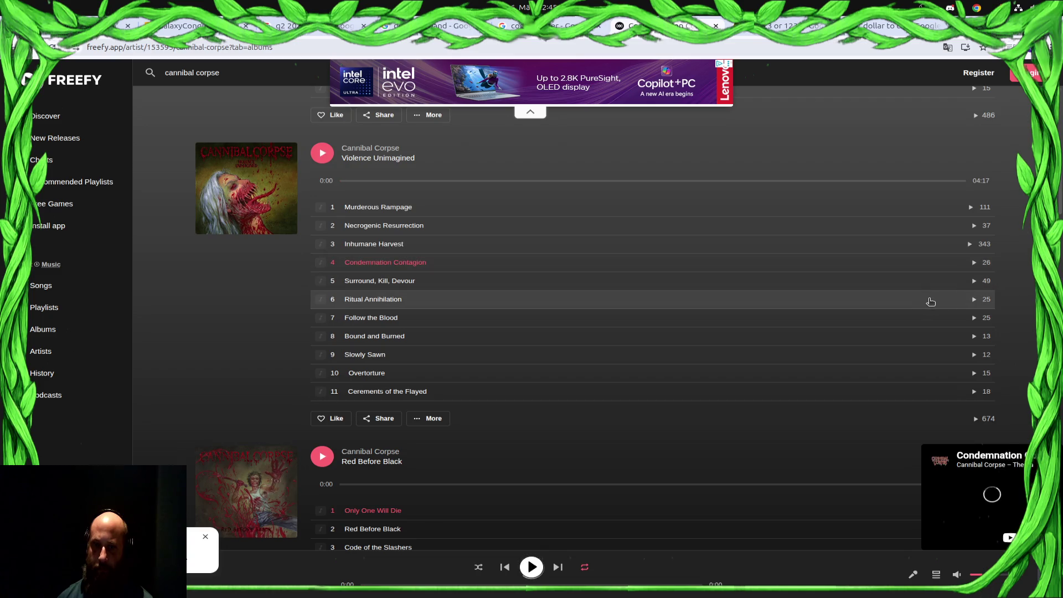
{"action": "left_click", "coordinate": [976, 283]}
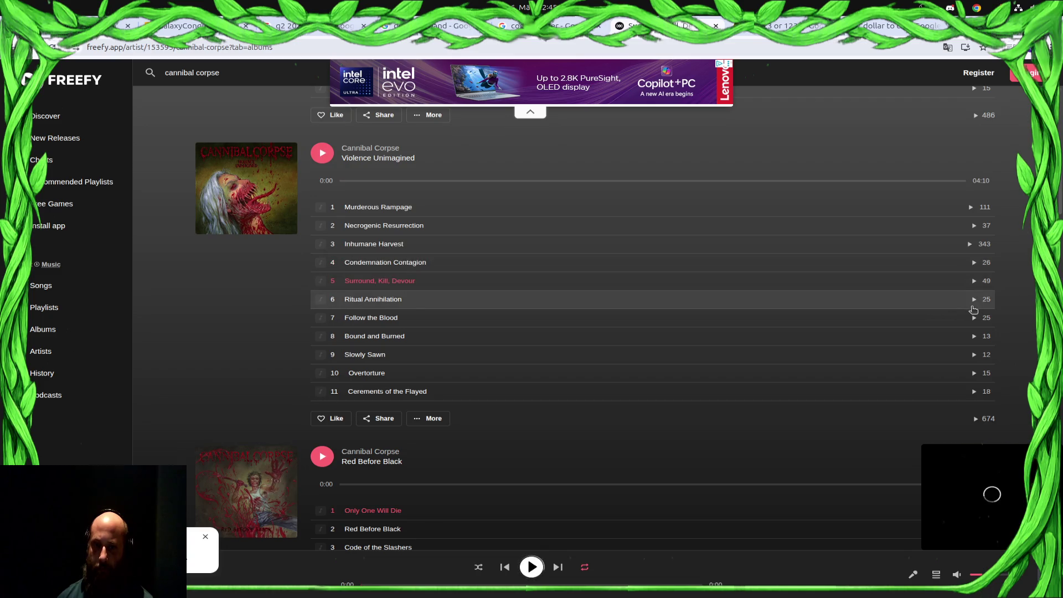
{"action": "left_click", "coordinate": [976, 300]}
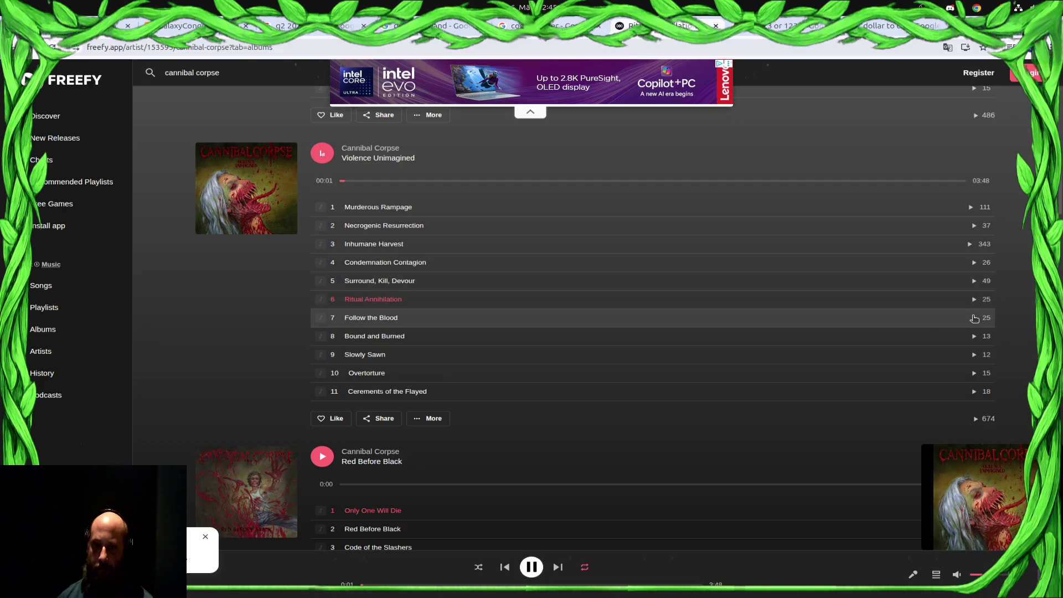
Skip on through Follow the Blood and Bound and Burned to Slowly Sawn, then return to the deck.
{"action": "left_click", "coordinate": [974, 319]}
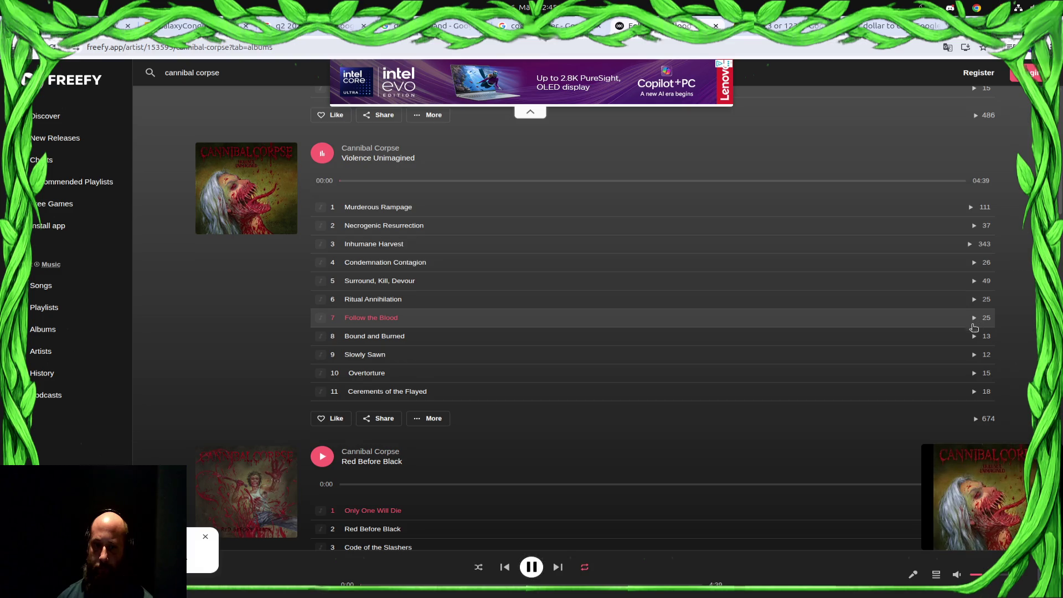
{"action": "left_click", "coordinate": [974, 337]}
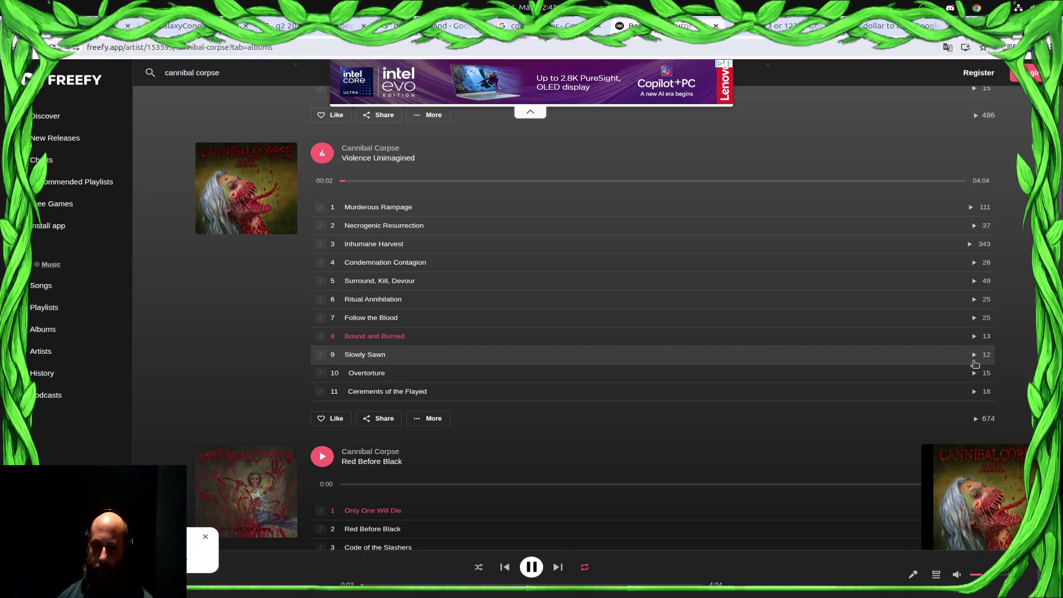
{"action": "left_click", "coordinate": [975, 360]}
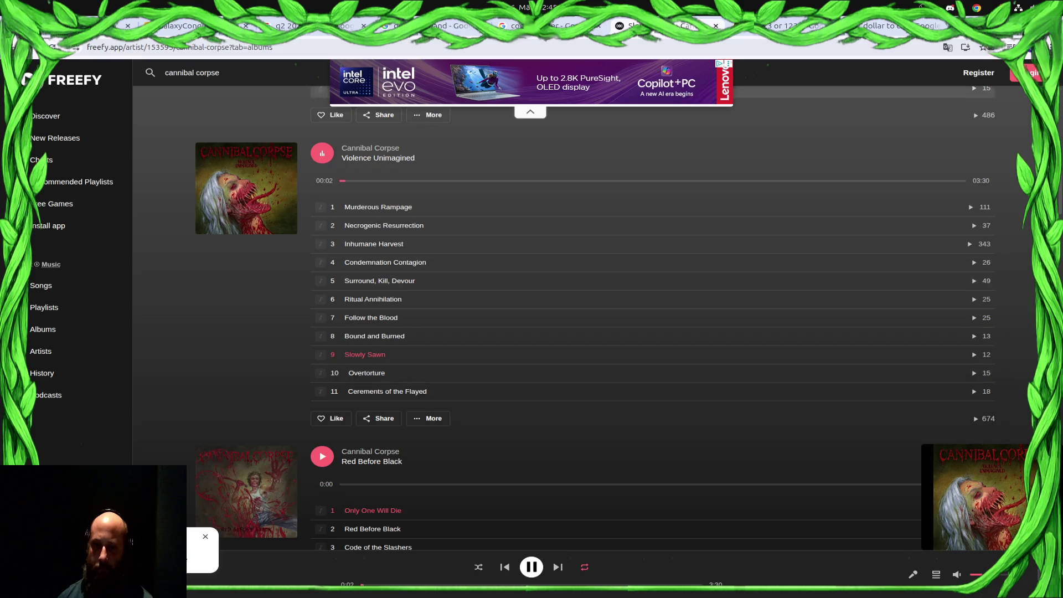
{"action": "left_click", "coordinate": [179, 25]}
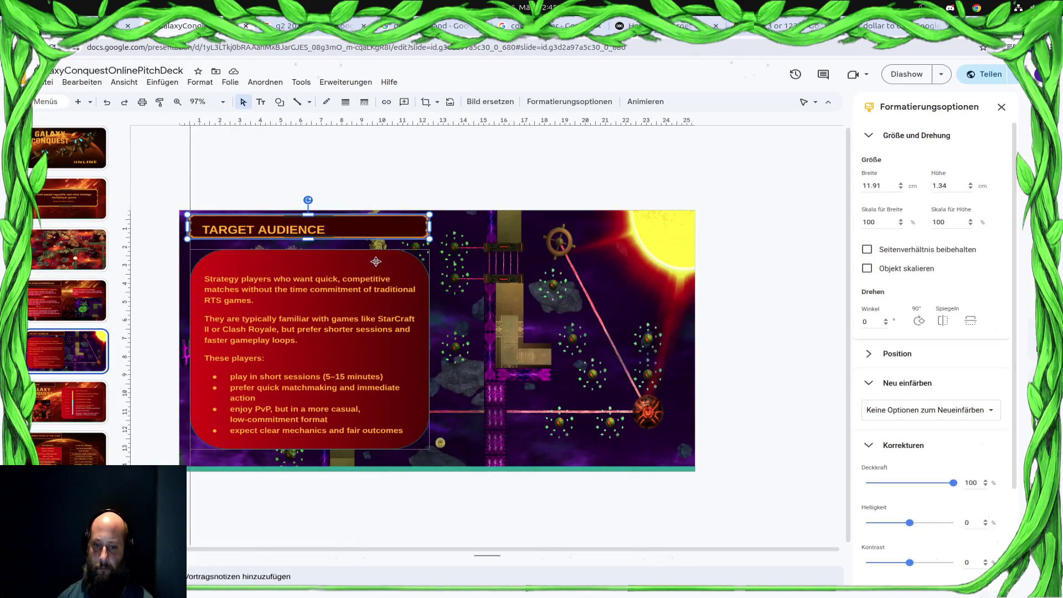
Shorten the TARGET AUDIENCE text box and narrow its banner image to the heading's width.
{"action": "left_click", "coordinate": [308, 220]}
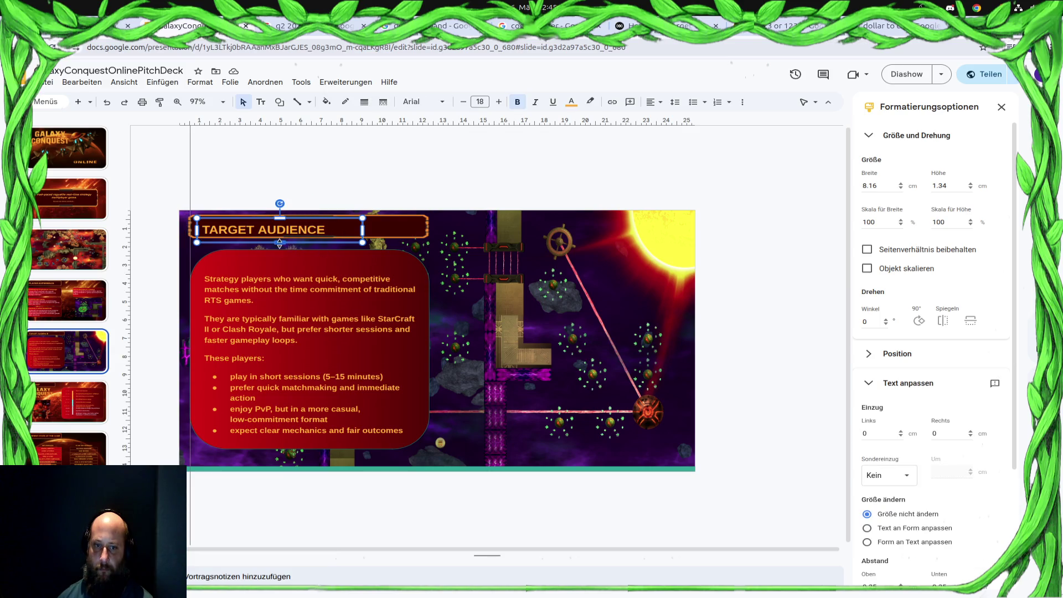
{"action": "left_click_drag", "start_coordinate": [282, 236], "coordinate": [283, 211]}
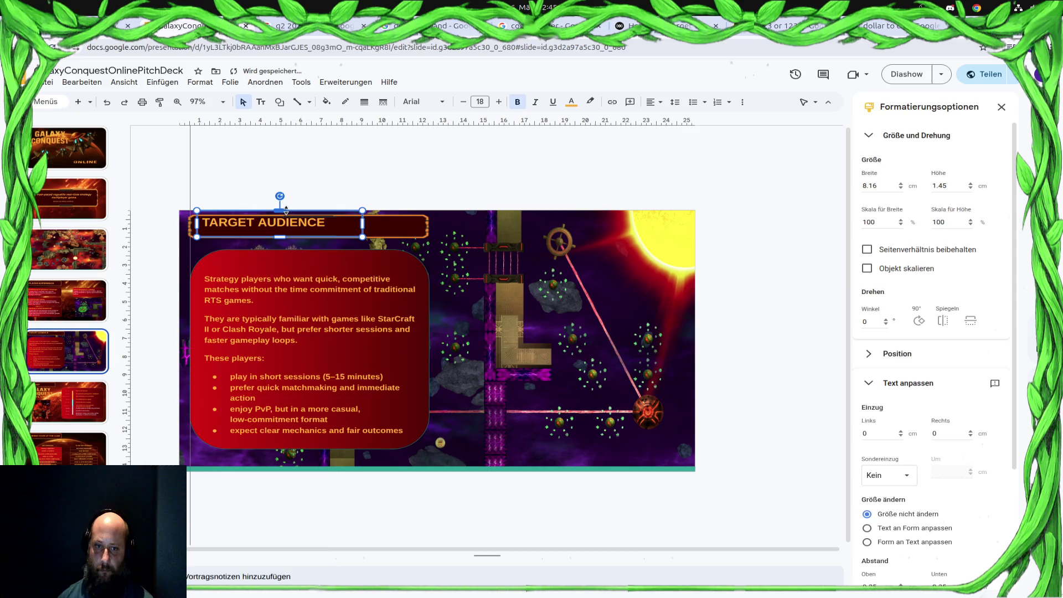
{"action": "left_click_drag", "start_coordinate": [286, 210], "coordinate": [285, 215]}
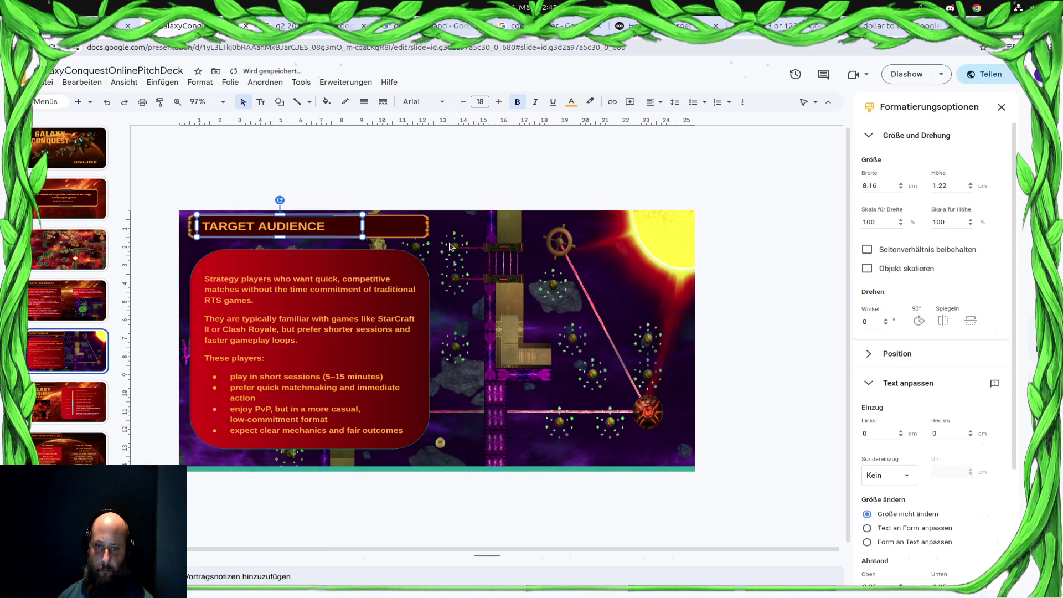
{"action": "left_click", "coordinate": [414, 226]}
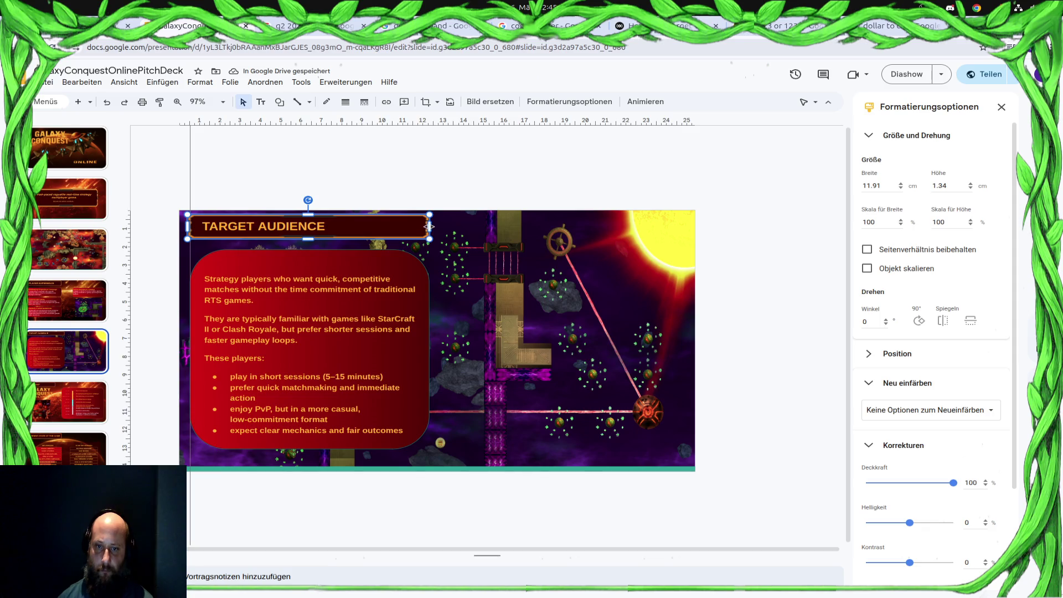
{"action": "left_click_drag", "start_coordinate": [430, 226], "coordinate": [356, 226]}
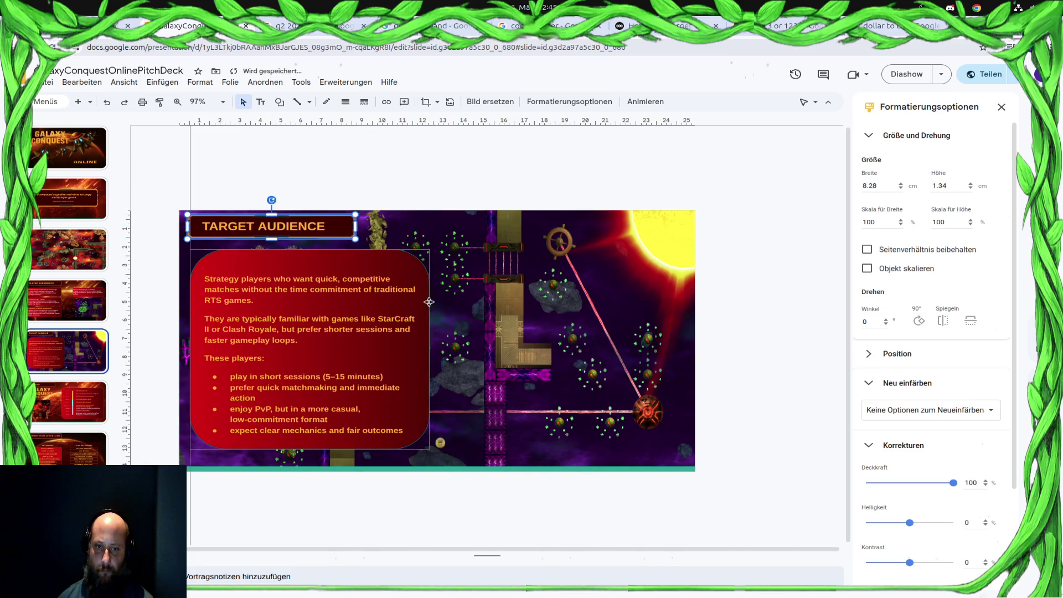
Flip between the Roadmap and Target Audience slides to compare banners, ending on Roadmap.
{"action": "left_click", "coordinate": [67, 403]}
{"action": "left_click", "coordinate": [60, 363]}
{"action": "left_click", "coordinate": [64, 390]}
{"action": "left_click", "coordinate": [67, 366]}
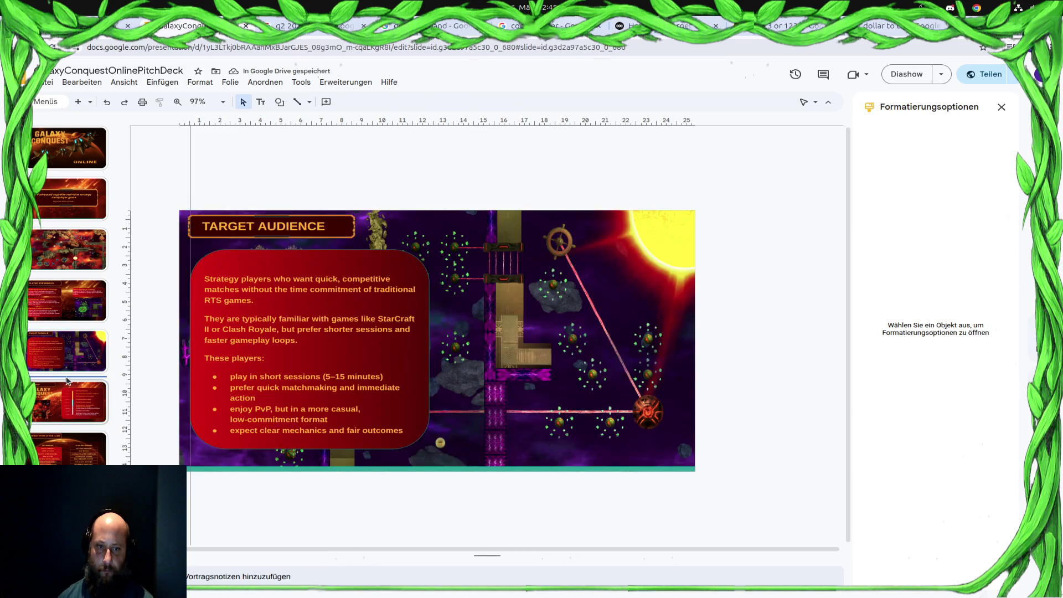
{"action": "left_click", "coordinate": [80, 411]}
Check the Roadmap title and banner sizes, then slide the Target Audience banner image off its heading.
{"action": "left_click", "coordinate": [358, 229]}
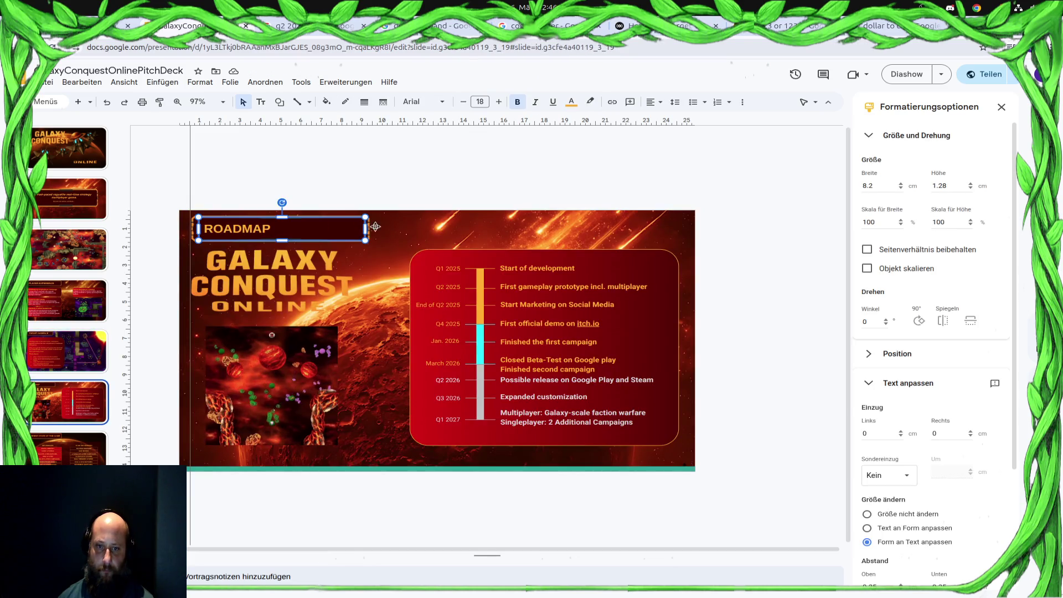
{"action": "left_click", "coordinate": [371, 233]}
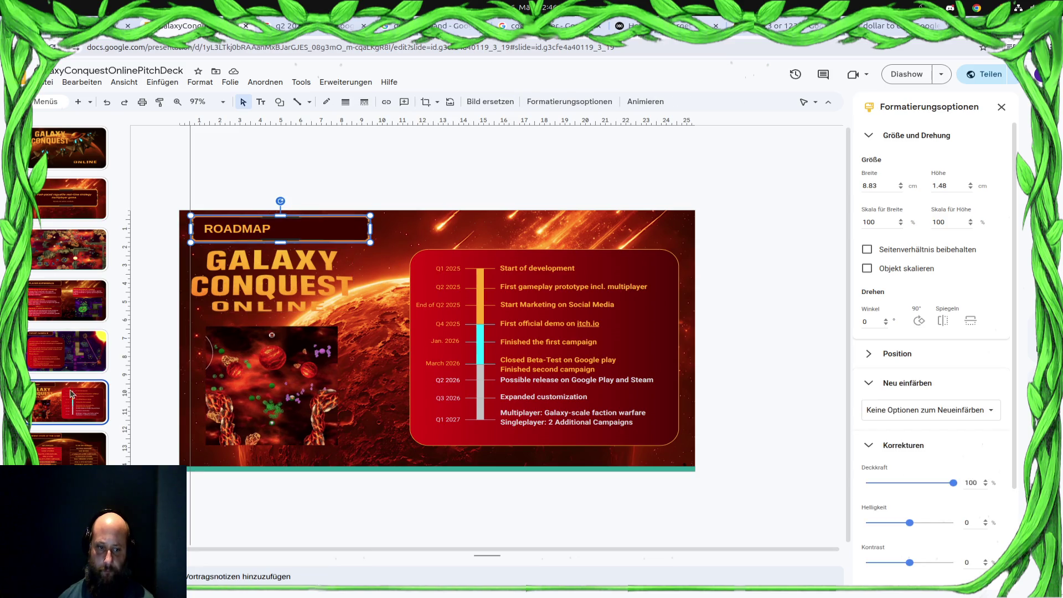
{"action": "left_click", "coordinate": [67, 353]}
{"action": "left_click", "coordinate": [307, 242]}
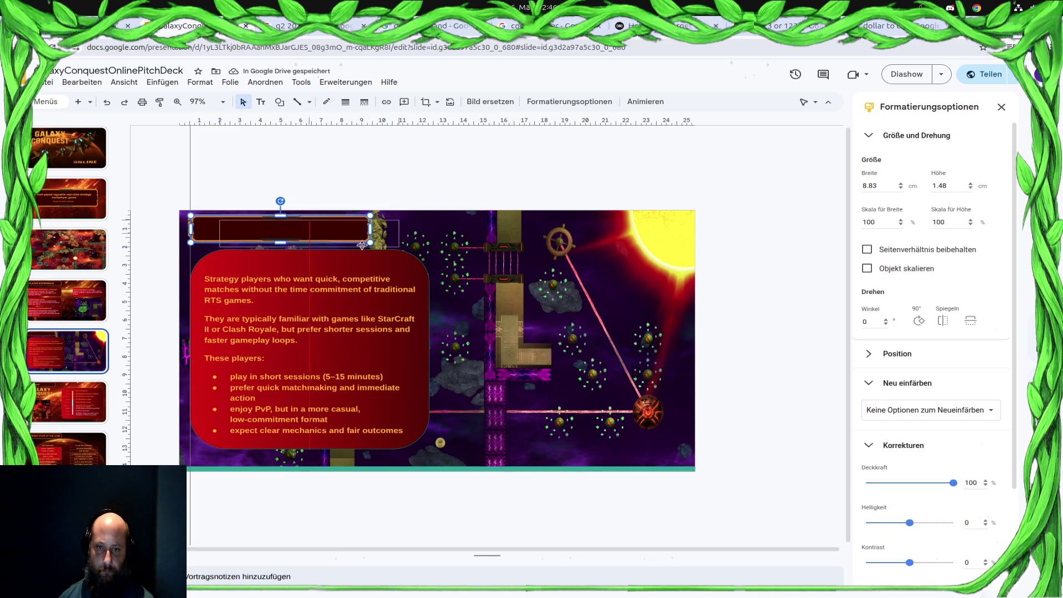
{"action": "left_click_drag", "start_coordinate": [283, 233], "coordinate": [542, 233]}
Move the TARGET AUDIENCE heading onto the right banner and bring it in front via Anordnen > Reihenfolge.
{"action": "left_click", "coordinate": [257, 226]}
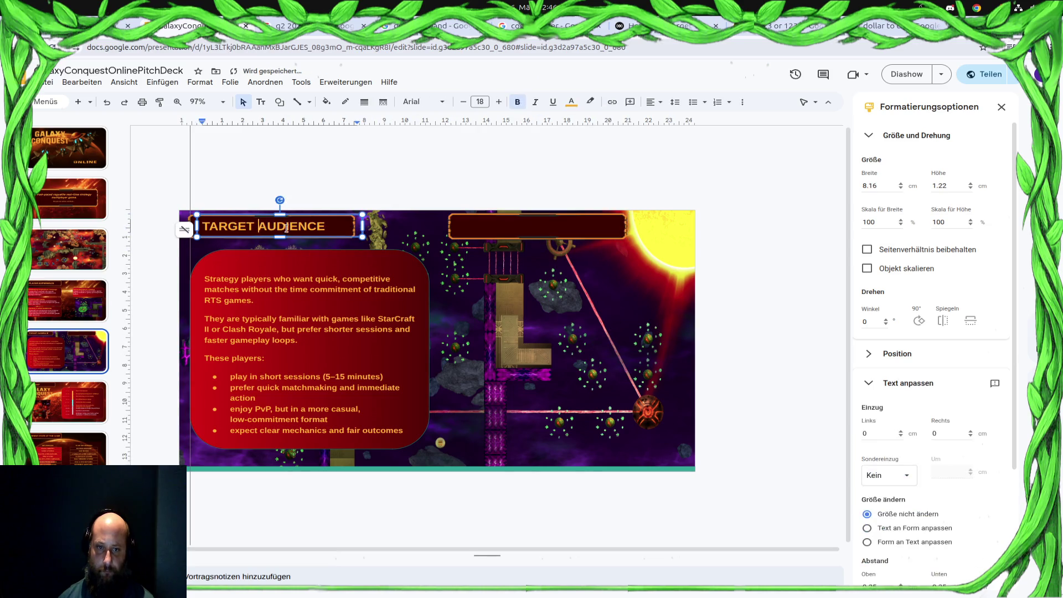
{"action": "left_click", "coordinate": [573, 218]}
{"action": "left_click_drag", "start_coordinate": [258, 226], "coordinate": [573, 219]}
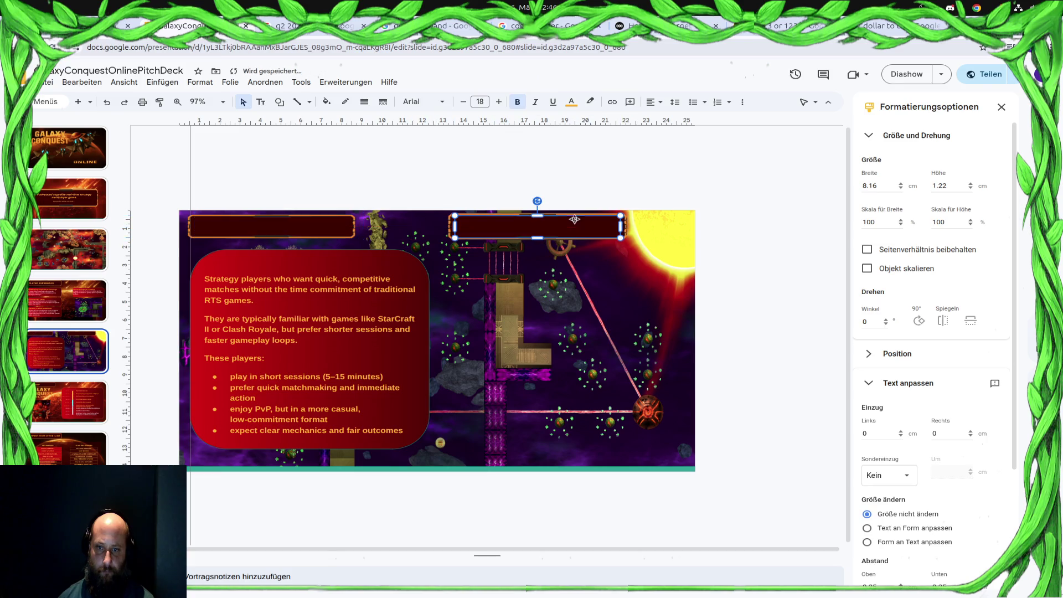
{"action": "left_click_drag", "start_coordinate": [483, 222], "coordinate": [489, 297]}
{"action": "left_click", "coordinate": [516, 229]}
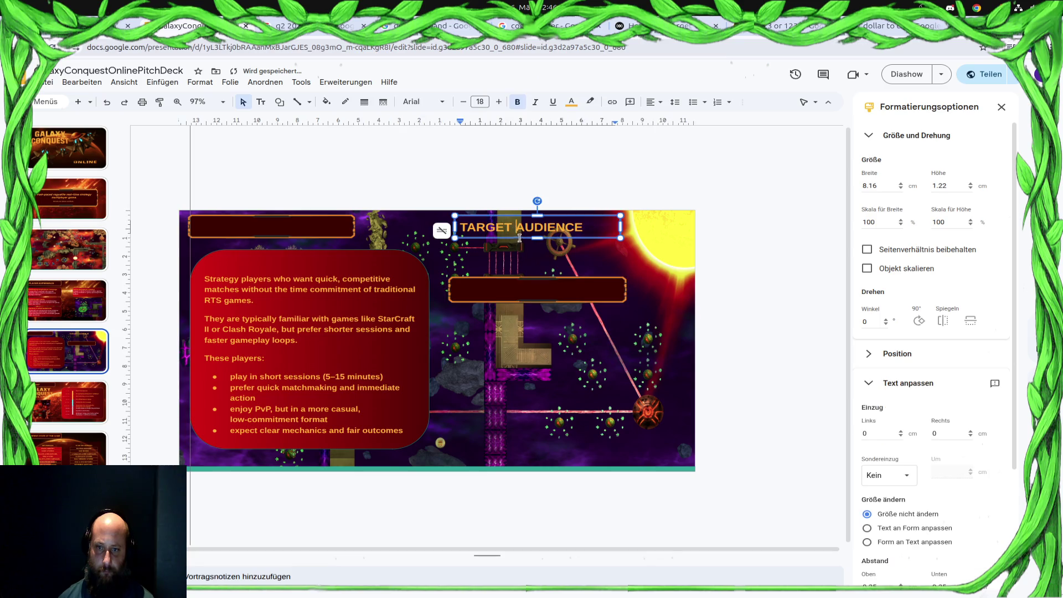
{"action": "left_click", "coordinate": [269, 81]}
{"action": "mouse_move", "coordinate": [287, 101]}
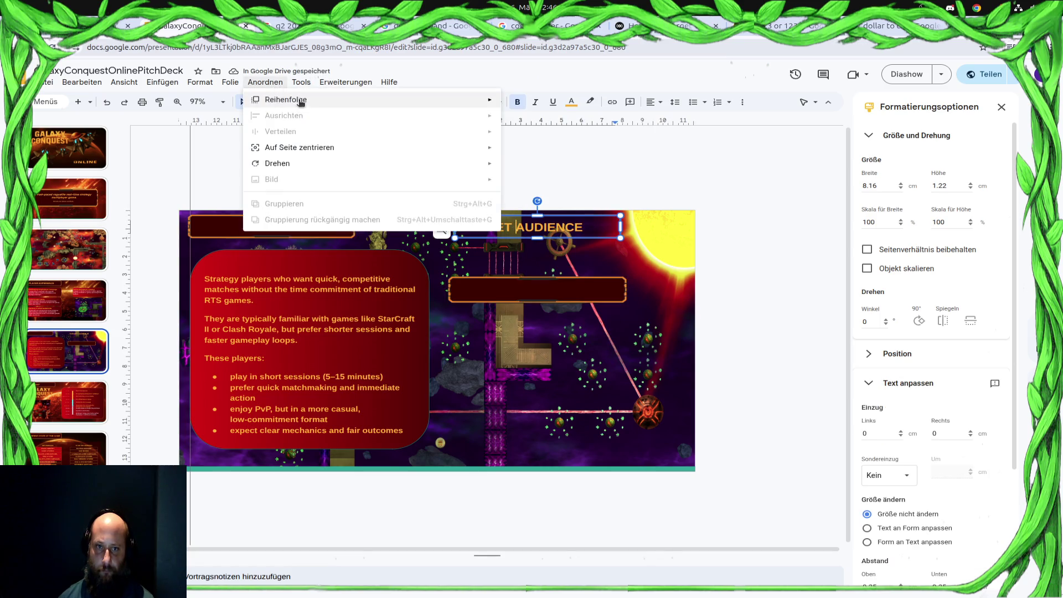
{"action": "left_click", "coordinate": [541, 103]}
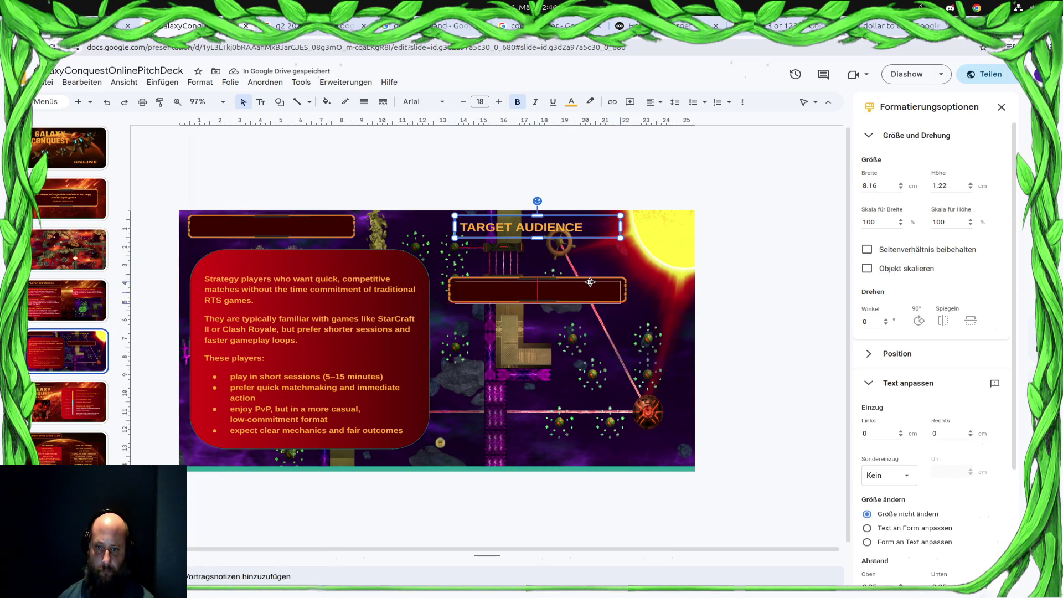
Place the heading inside the lower banner frame and delete the empty leftover frame.
{"action": "left_click_drag", "start_coordinate": [590, 281], "coordinate": [603, 340]}
{"action": "left_click_drag", "start_coordinate": [588, 283], "coordinate": [589, 280]}
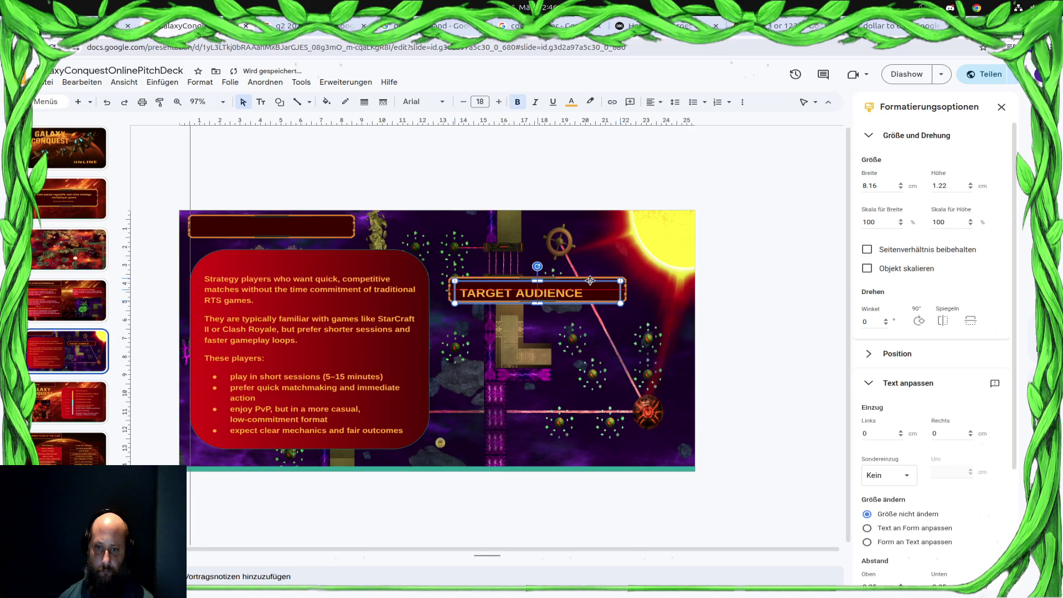
{"action": "key", "text": "Tab"}
{"action": "key", "text": "Delete"}
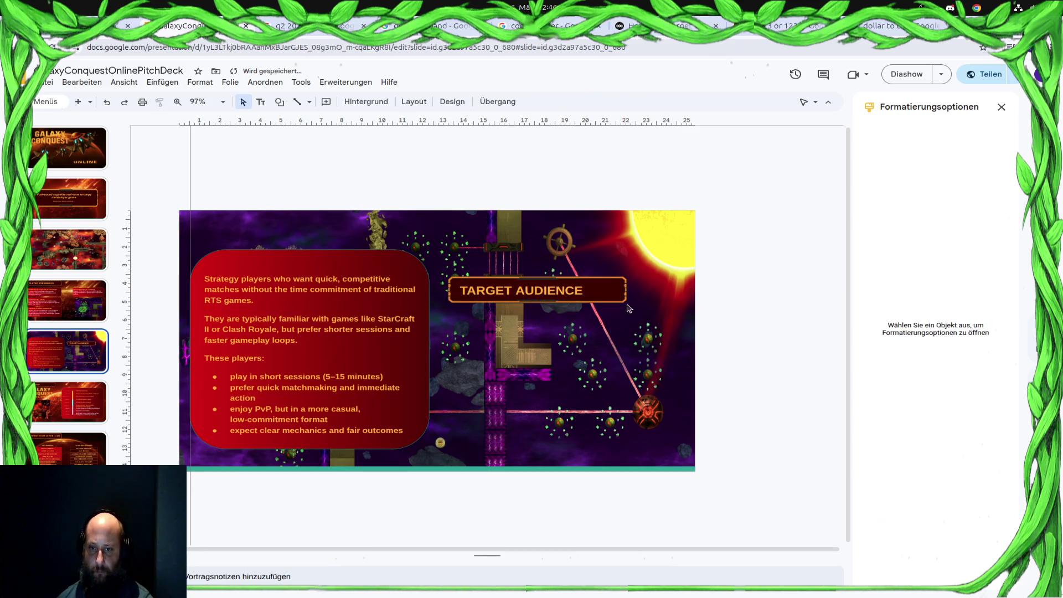
Drag the framed TARGET AUDIENCE banner to the slide's top-left corner above the content panel.
{"action": "left_click", "coordinate": [627, 289]}
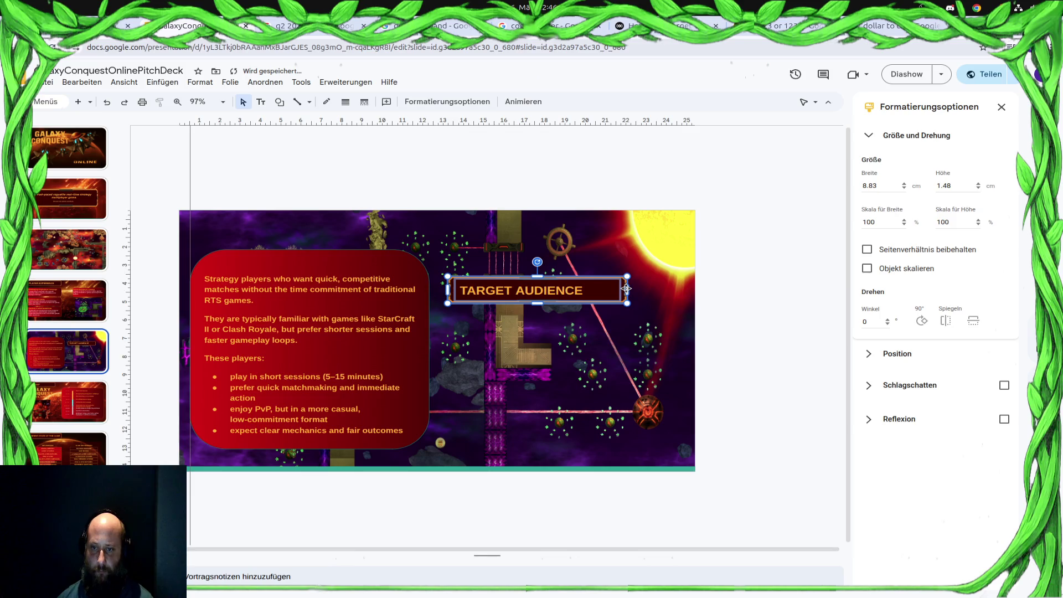
{"action": "right_click", "coordinate": [611, 290]}
{"action": "left_click", "coordinate": [551, 290]}
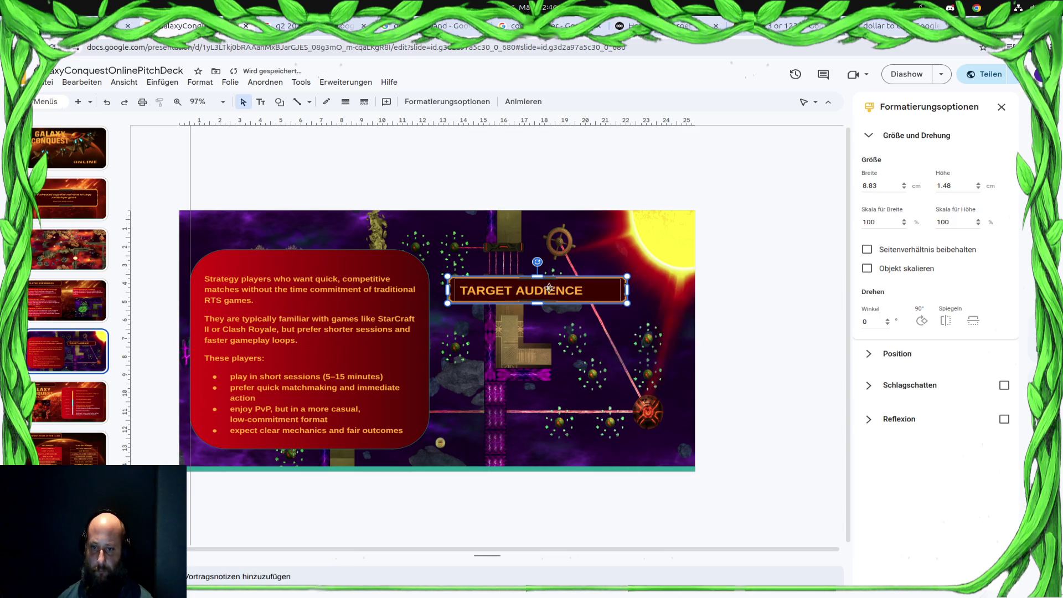
{"action": "left_click_drag", "start_coordinate": [565, 276], "coordinate": [306, 218]}
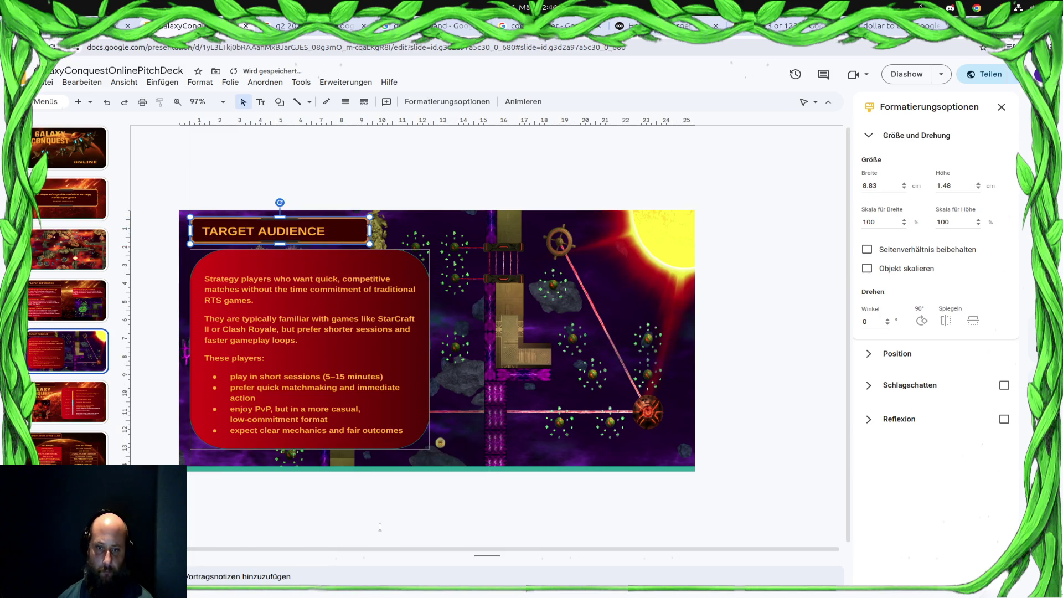
Narrow the red audience panel to the banner's width and extend it to the slide bottom.
{"action": "left_click", "coordinate": [419, 371]}
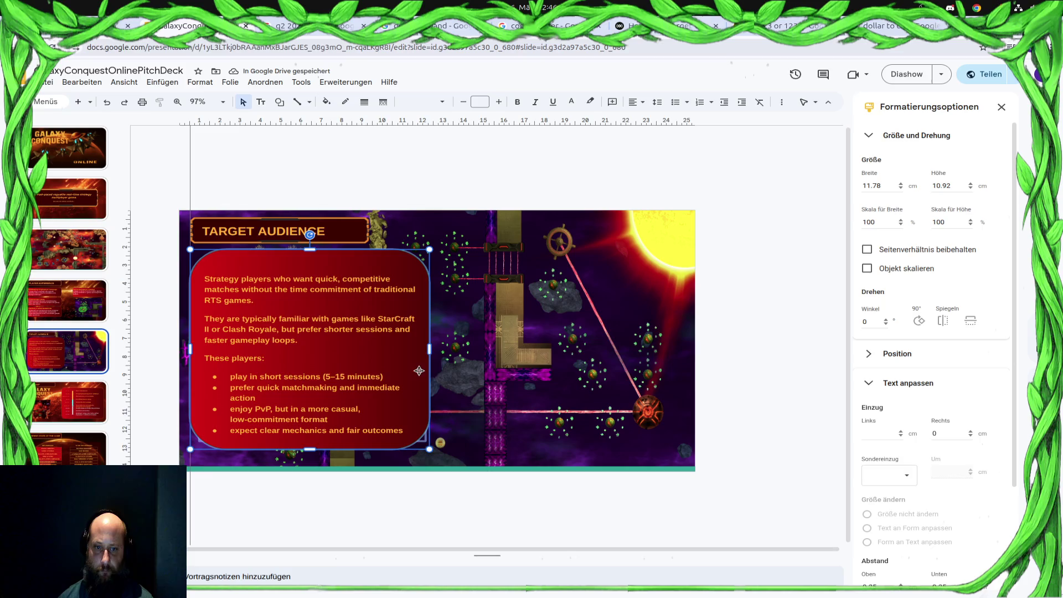
{"action": "left_click_drag", "start_coordinate": [429, 351], "coordinate": [400, 348]}
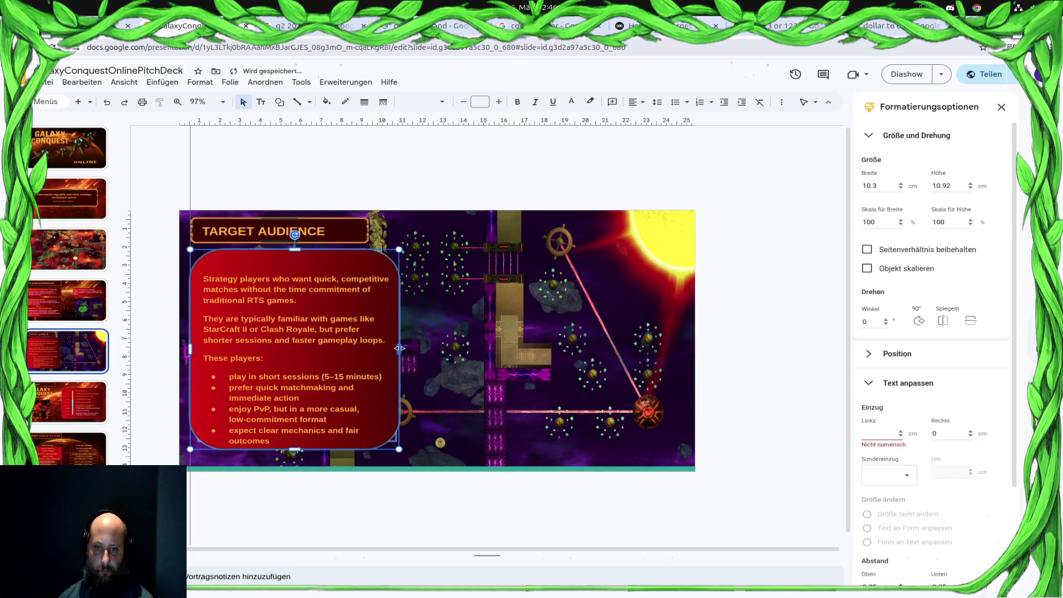
{"action": "left_click_drag", "start_coordinate": [395, 349], "coordinate": [370, 350]}
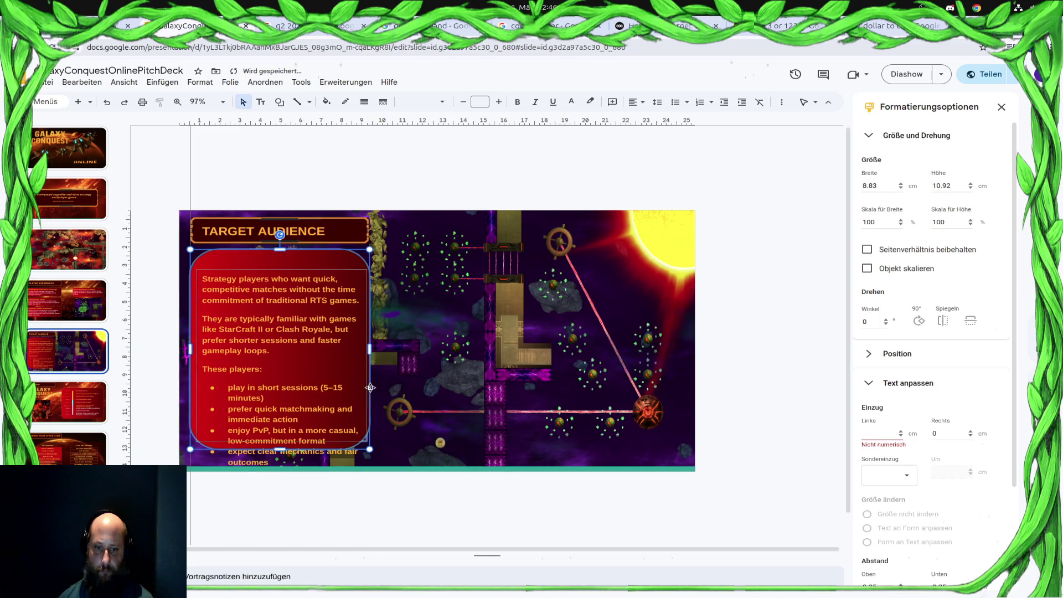
{"action": "left_click_drag", "start_coordinate": [280, 450], "coordinate": [280, 470]}
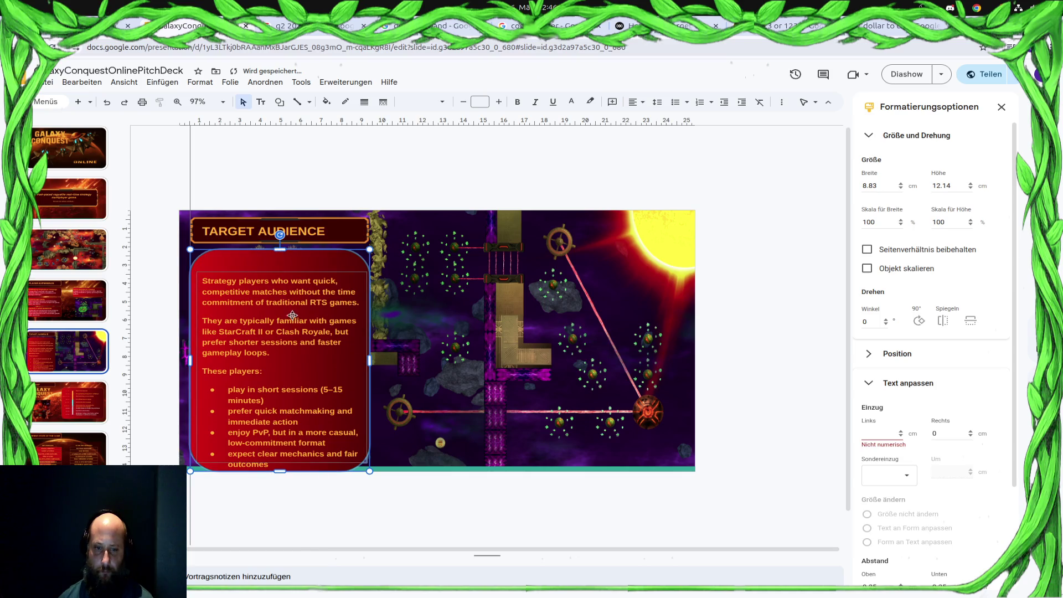
Nudge and lengthen the inner text box so all bullets fit within the red panel.
{"action": "left_click", "coordinate": [249, 280]}
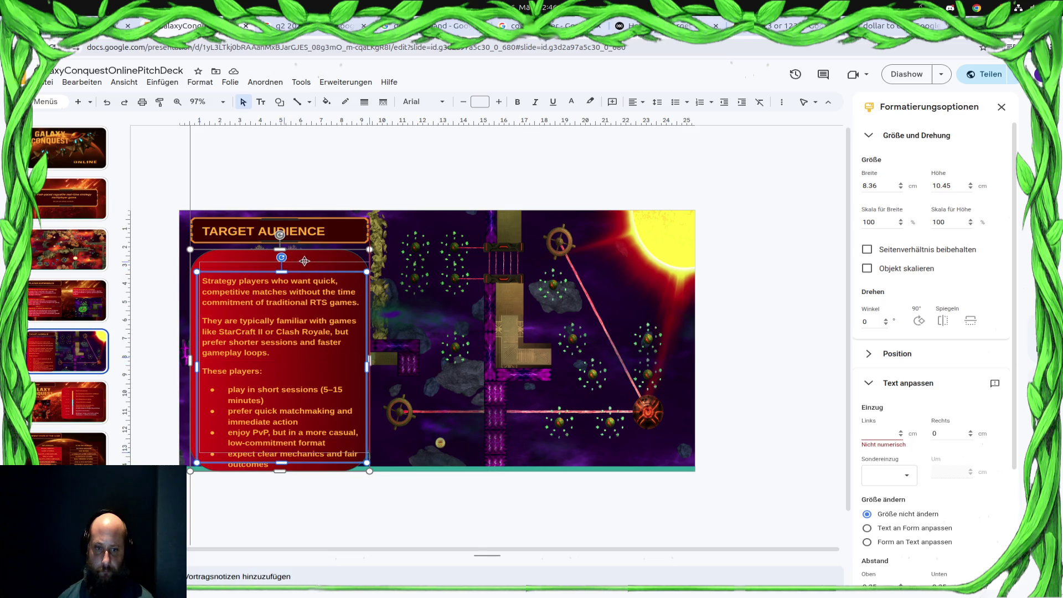
{"action": "left_click_drag", "start_coordinate": [304, 261], "coordinate": [302, 264]}
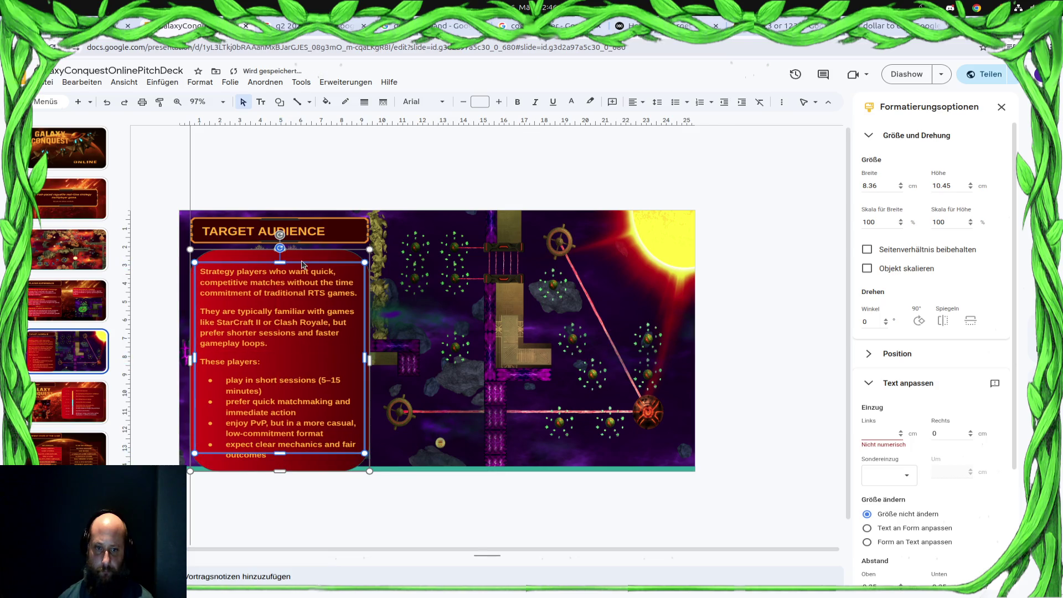
{"action": "left_click", "coordinate": [294, 459]}
{"action": "left_click_drag", "start_coordinate": [281, 471], "coordinate": [280, 465]}
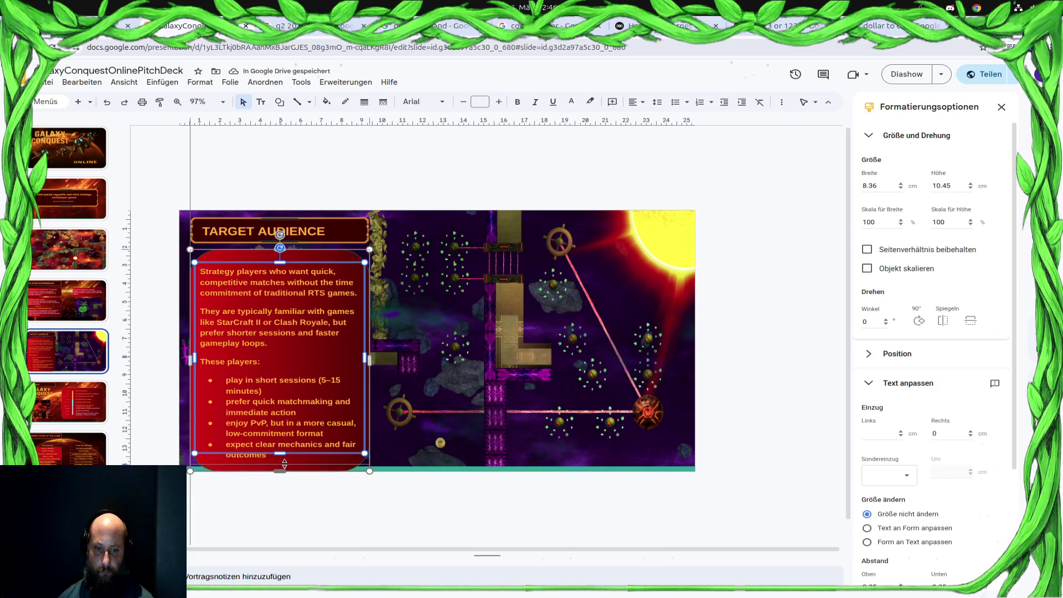
{"action": "left_click", "coordinate": [326, 523]}
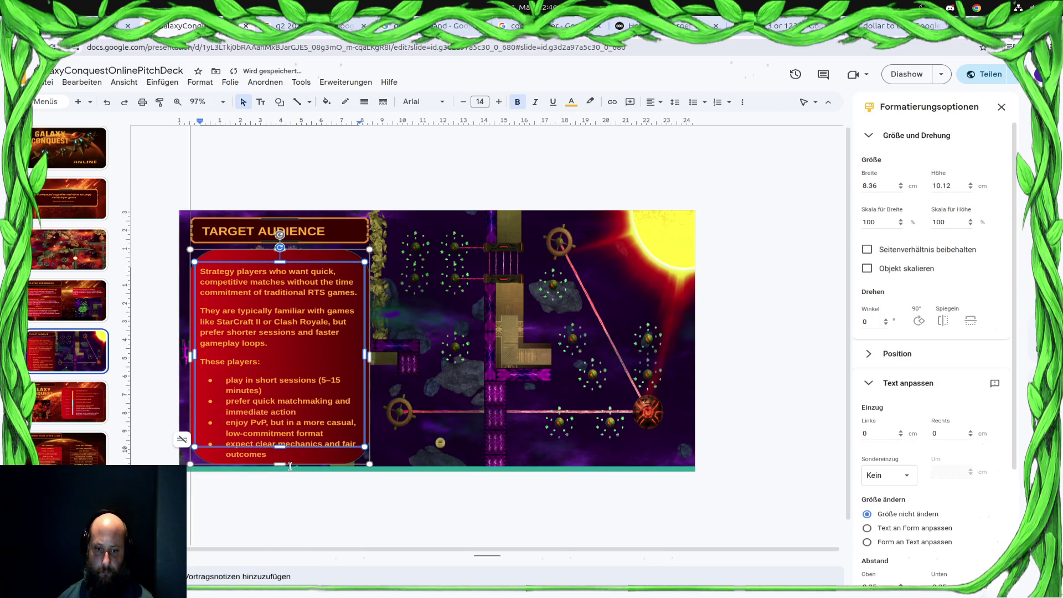
{"action": "left_click", "coordinate": [279, 450]}
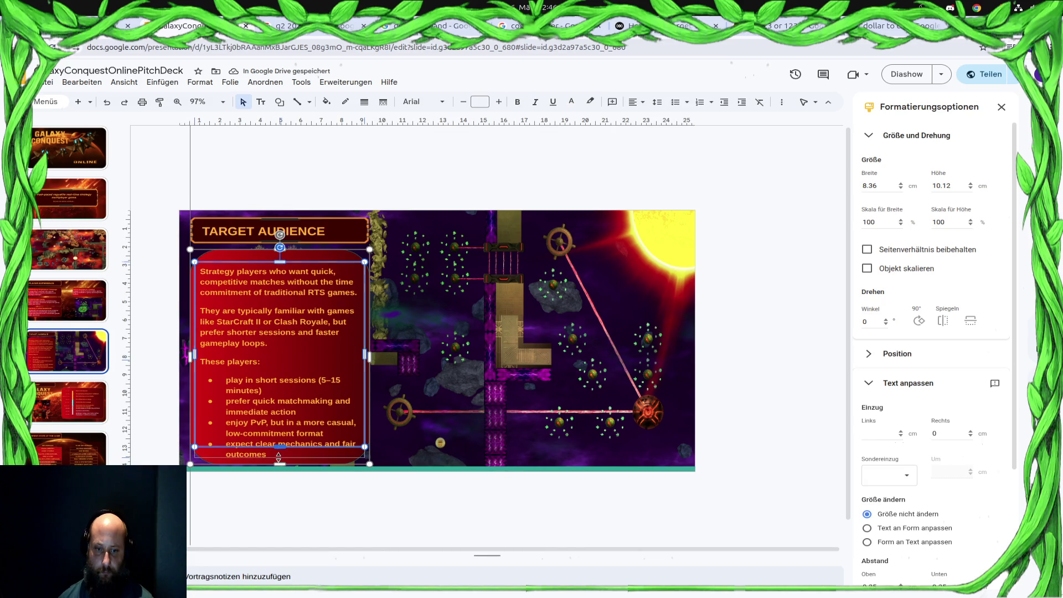
{"action": "left_click_drag", "start_coordinate": [279, 454], "coordinate": [278, 465]}
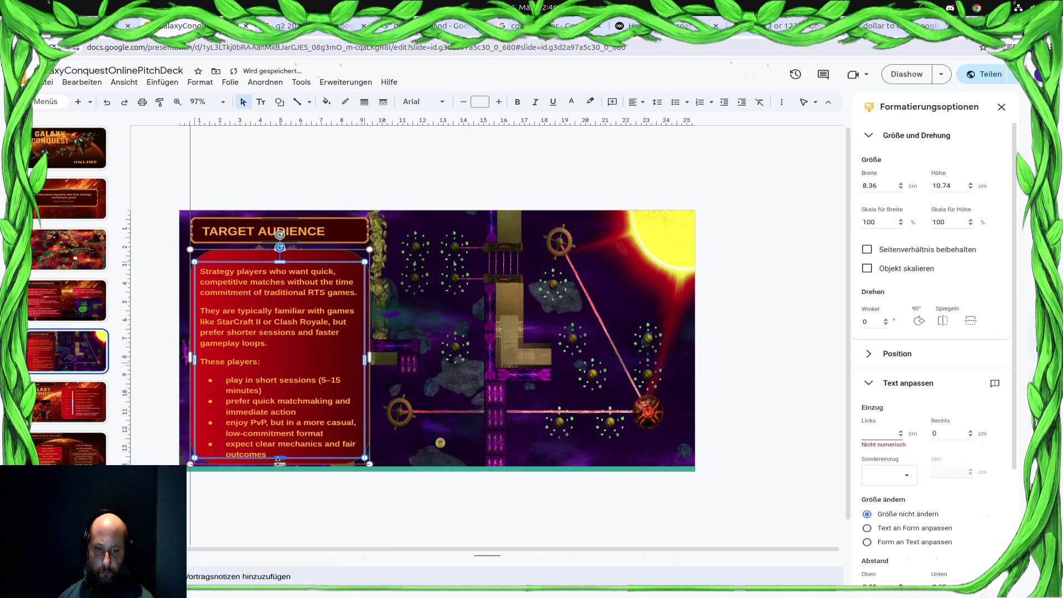
{"action": "left_click_drag", "start_coordinate": [280, 462], "coordinate": [280, 465]}
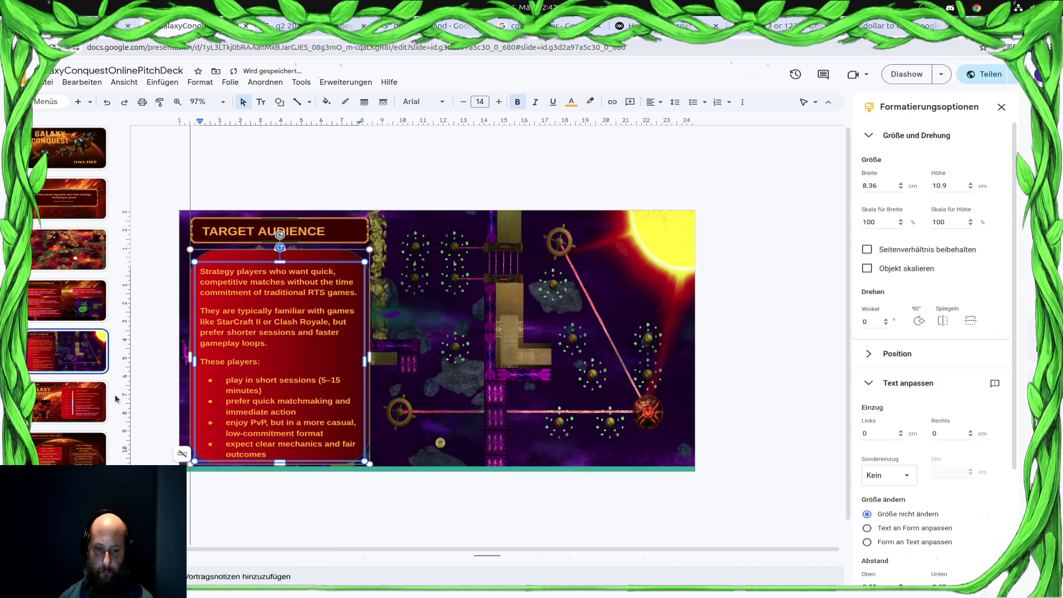
Copy the TARGET AUDIENCE banner and paste it onto the Player Experience slide.
{"action": "left_click", "coordinate": [63, 258]}
{"action": "left_click", "coordinate": [83, 299]}
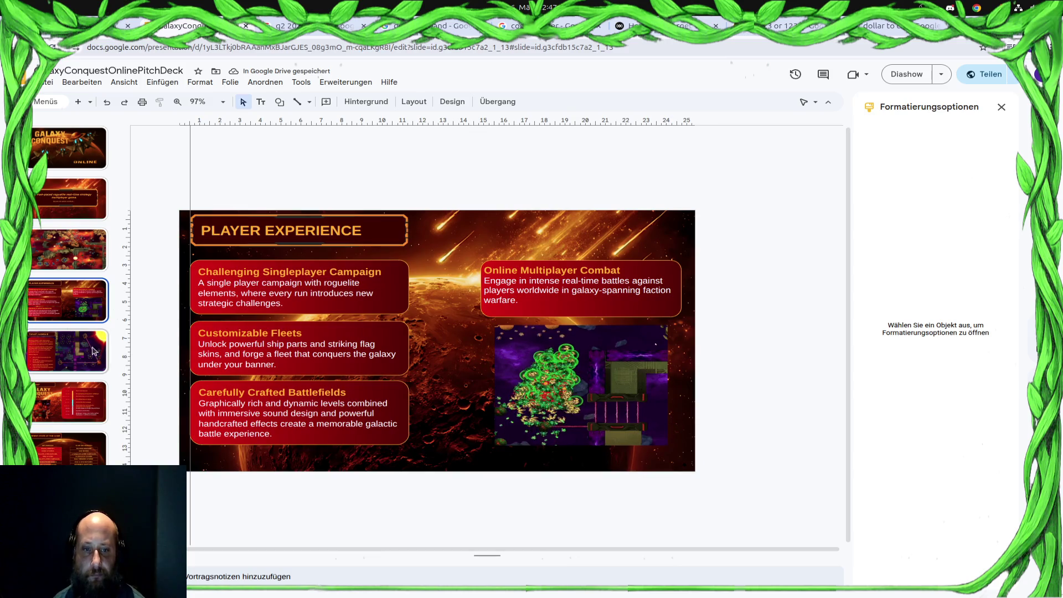
{"action": "left_click", "coordinate": [83, 372]}
{"action": "left_click", "coordinate": [353, 240]}
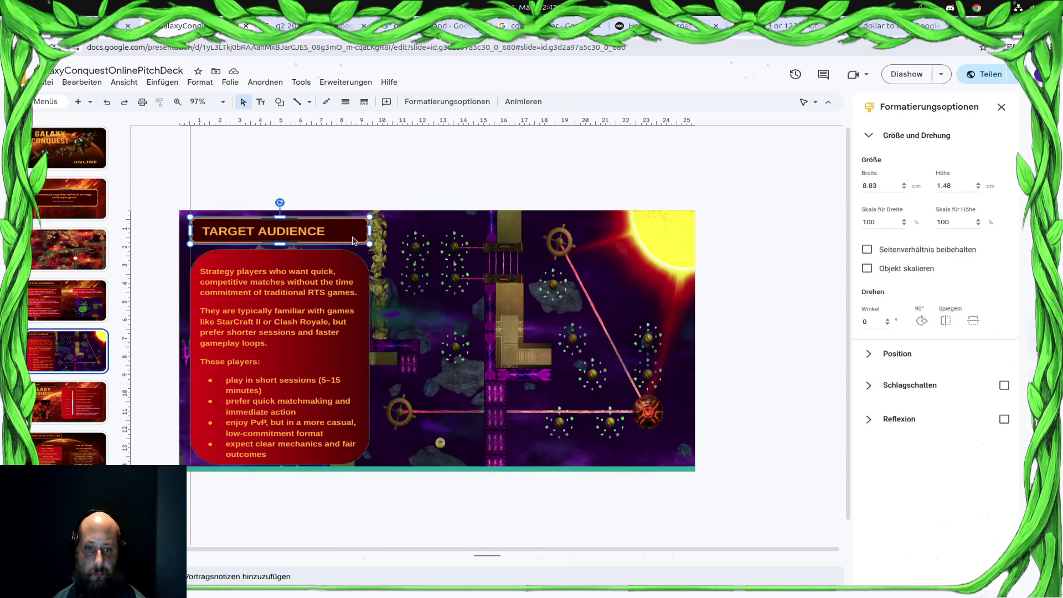
{"action": "left_click", "coordinate": [73, 306]}
{"action": "key", "text": "ctrl+v"}
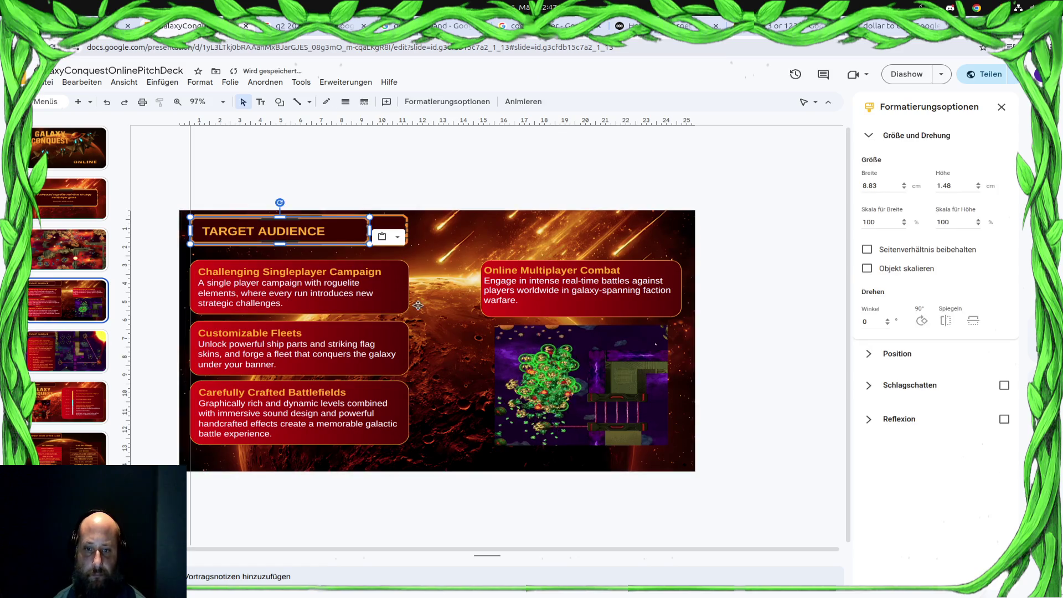
{"action": "key", "text": "ctrl+z"}
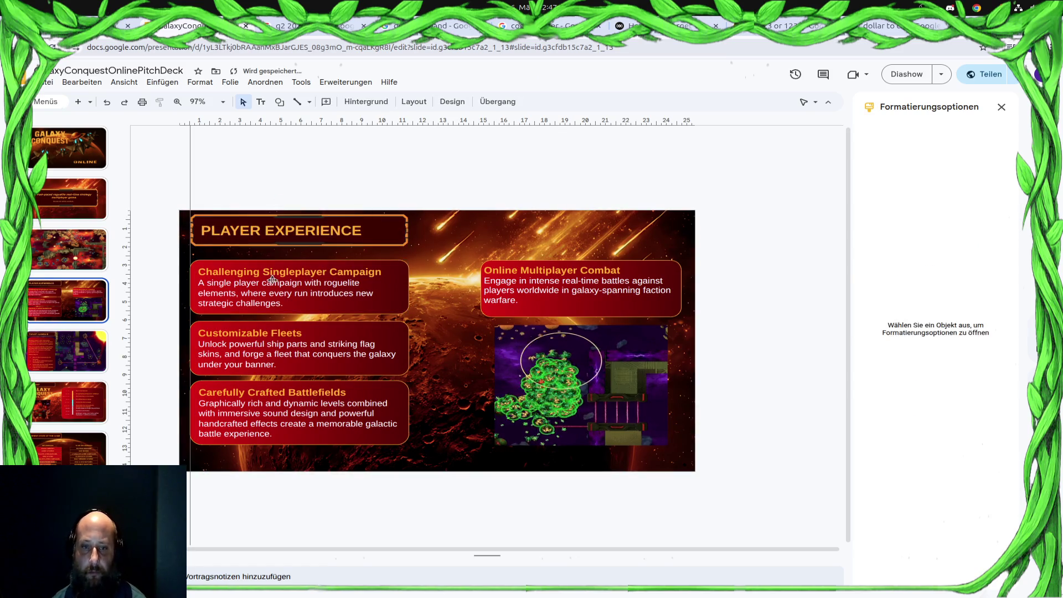
{"action": "key", "text": "ctrl+v"}
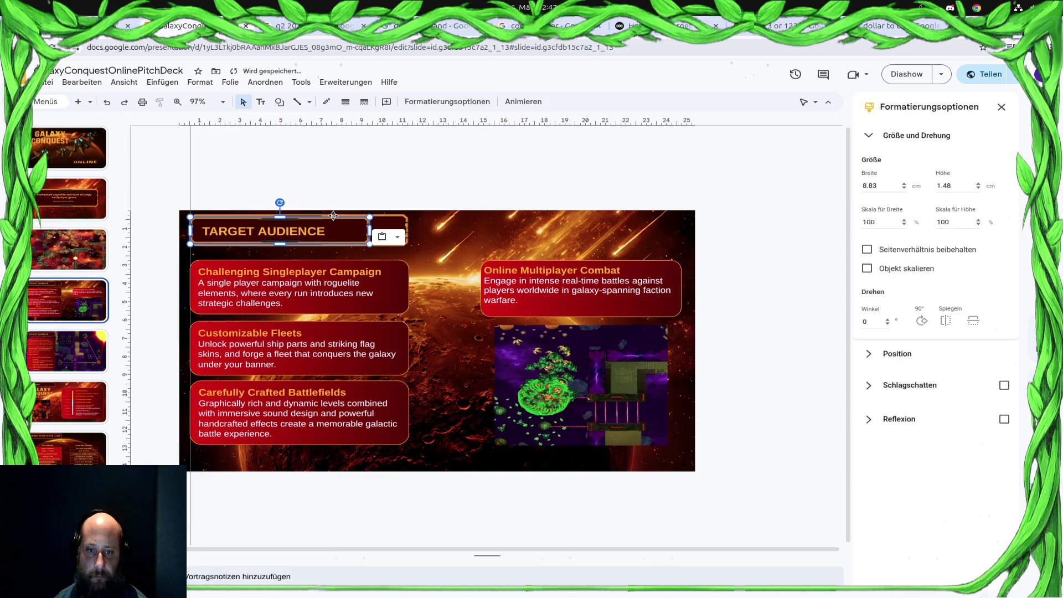
Drag the original PLAYER EXPERIENCE title aside and delete its text box.
{"action": "left_click_drag", "start_coordinate": [338, 216], "coordinate": [604, 223]}
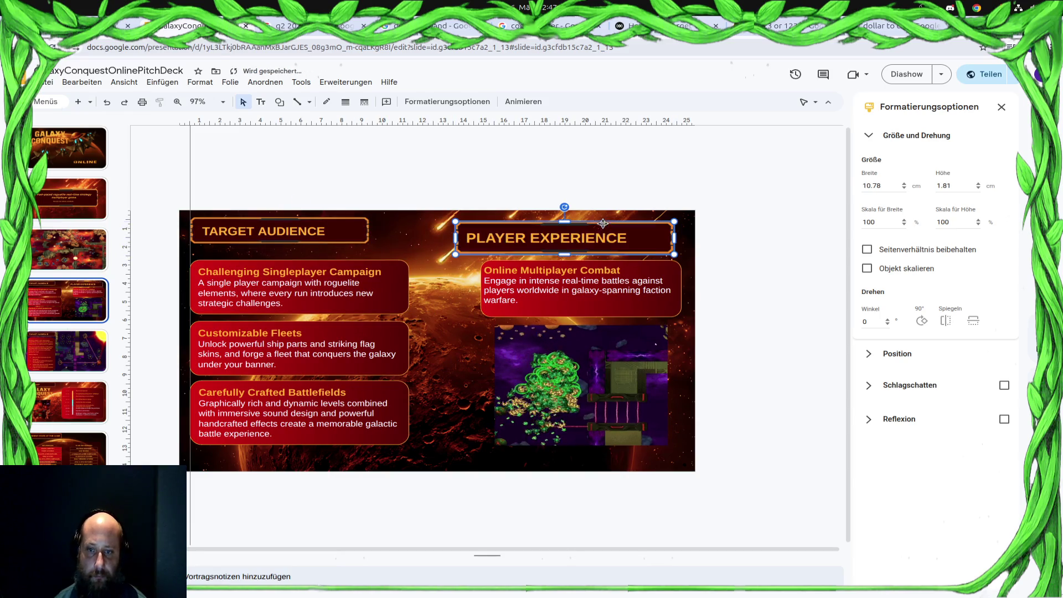
{"action": "key", "text": "Delete"}
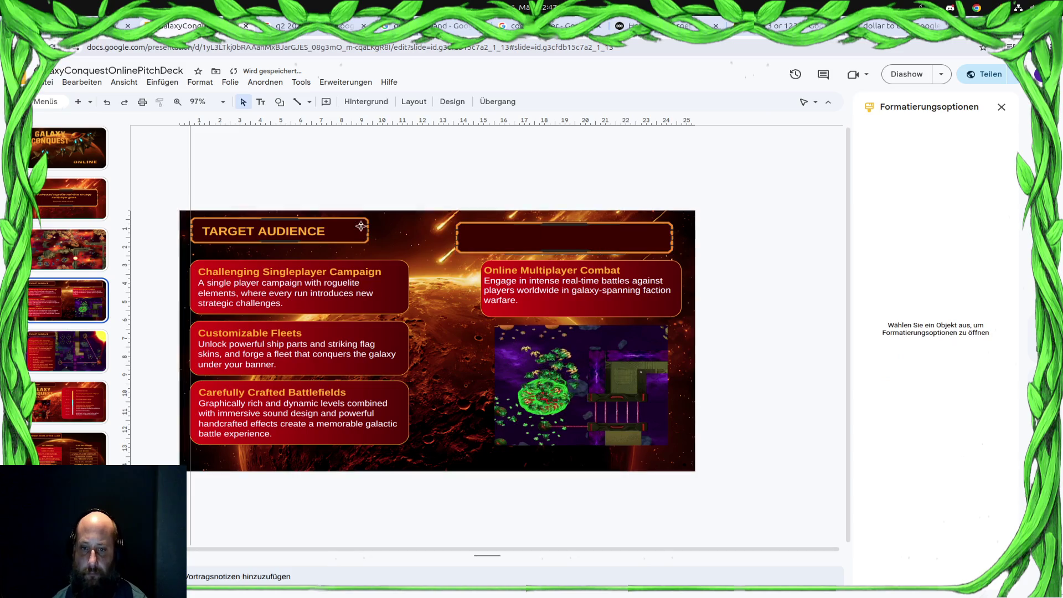
{"action": "left_click", "coordinate": [288, 236]}
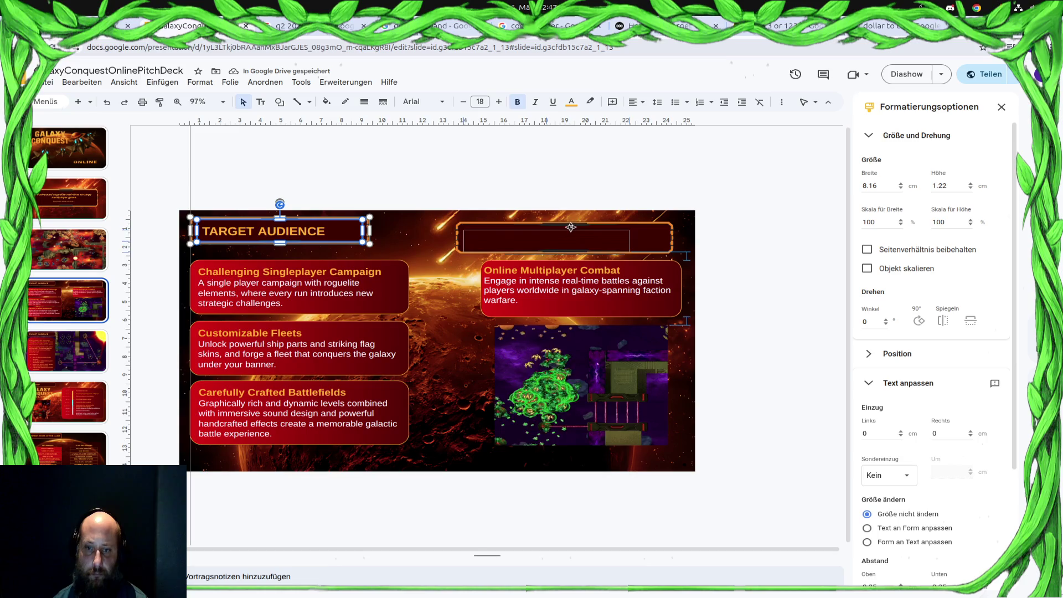
Delete the empty left frame and reword the copied heading from TARGET AUDIENCE to PLAYER EXPERIENCE.
{"action": "left_click_drag", "start_coordinate": [573, 224], "coordinate": [575, 226]}
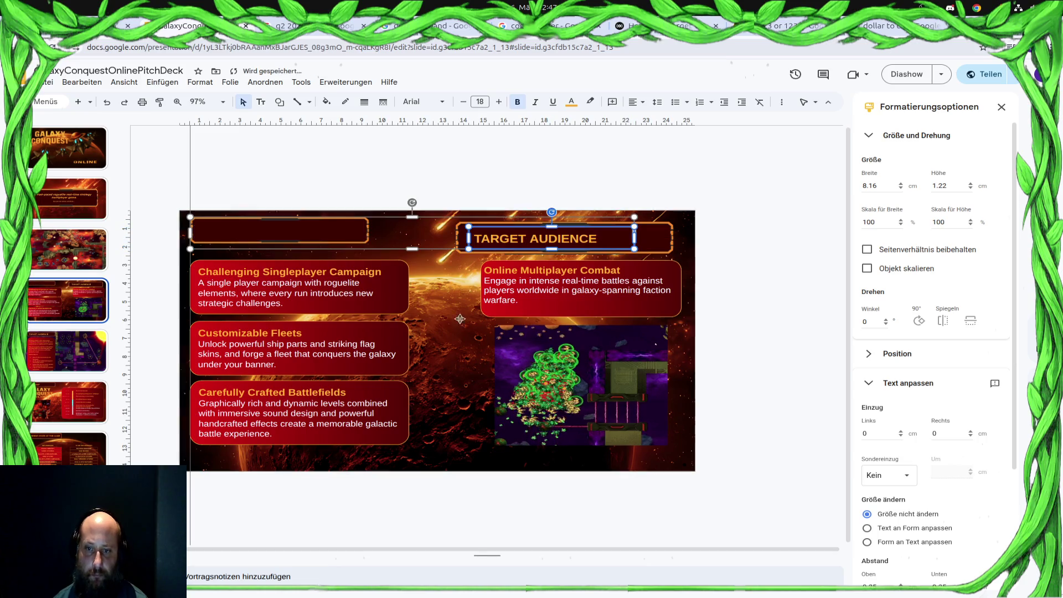
{"action": "left_click", "coordinate": [273, 229]}
{"action": "key", "text": "Delete"}
{"action": "left_click", "coordinate": [595, 247]}
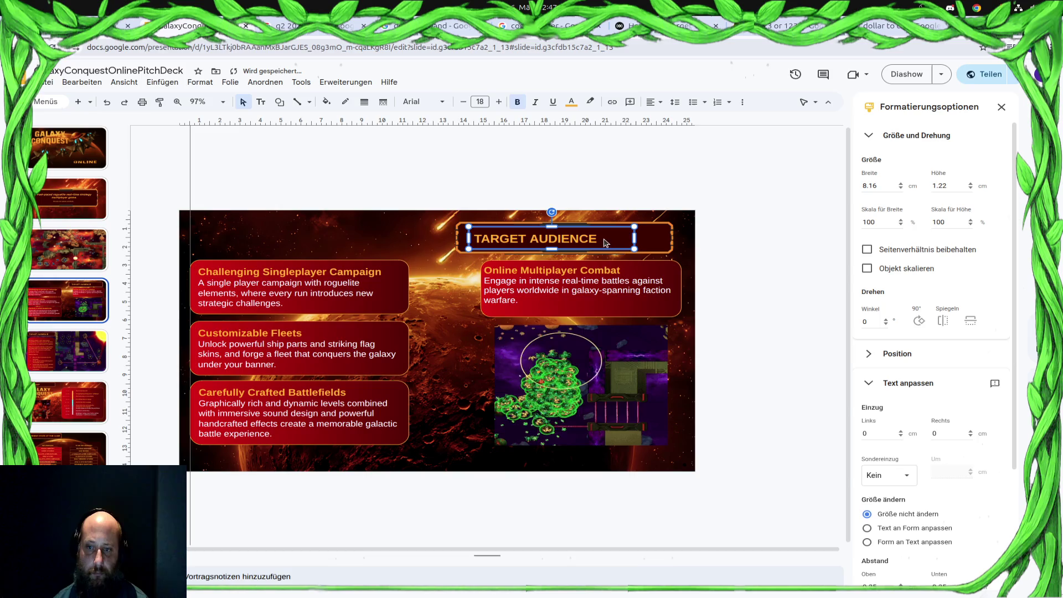
{"action": "left_click", "coordinate": [595, 239]}
{"action": "left_click_drag", "start_coordinate": [595, 240], "coordinate": [456, 240]}
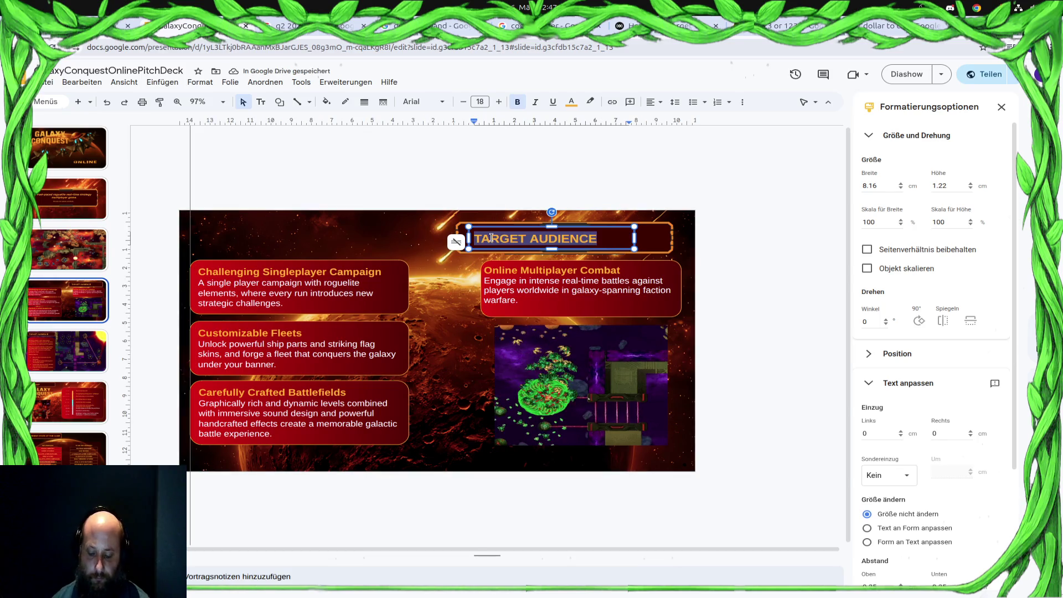
{"action": "type", "text": "PLAYER EXPIRI"}
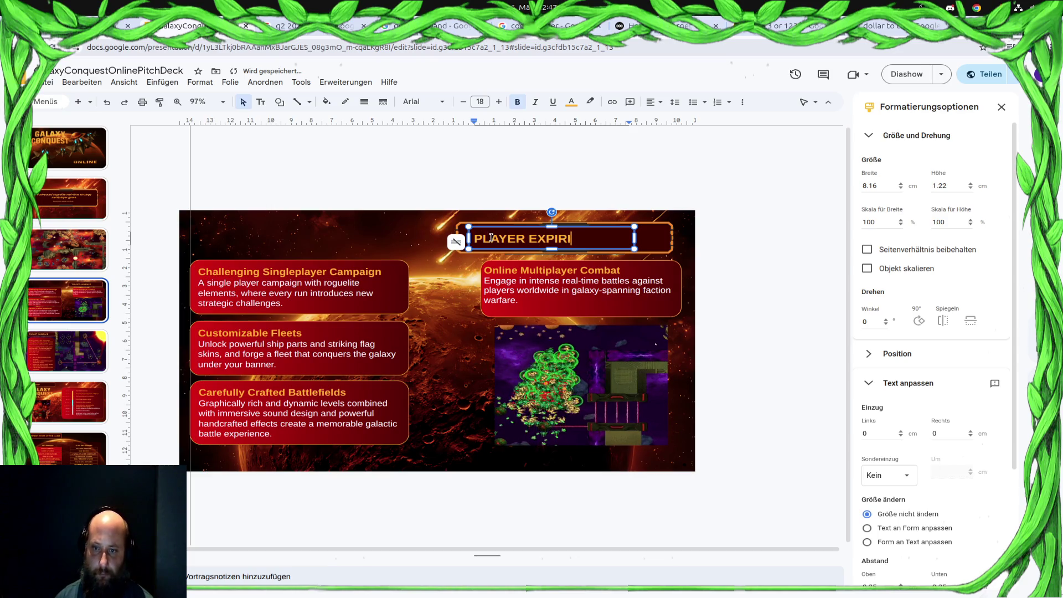
{"action": "type", "text": "NCE"}
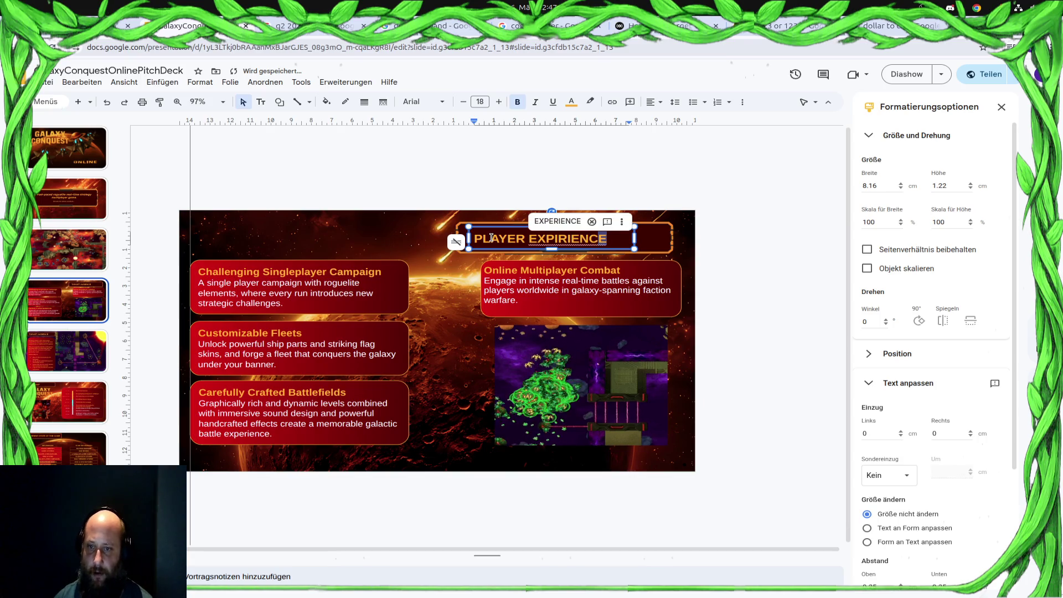
{"action": "left_click", "coordinate": [557, 221]}
{"action": "left_click", "coordinate": [624, 222]}
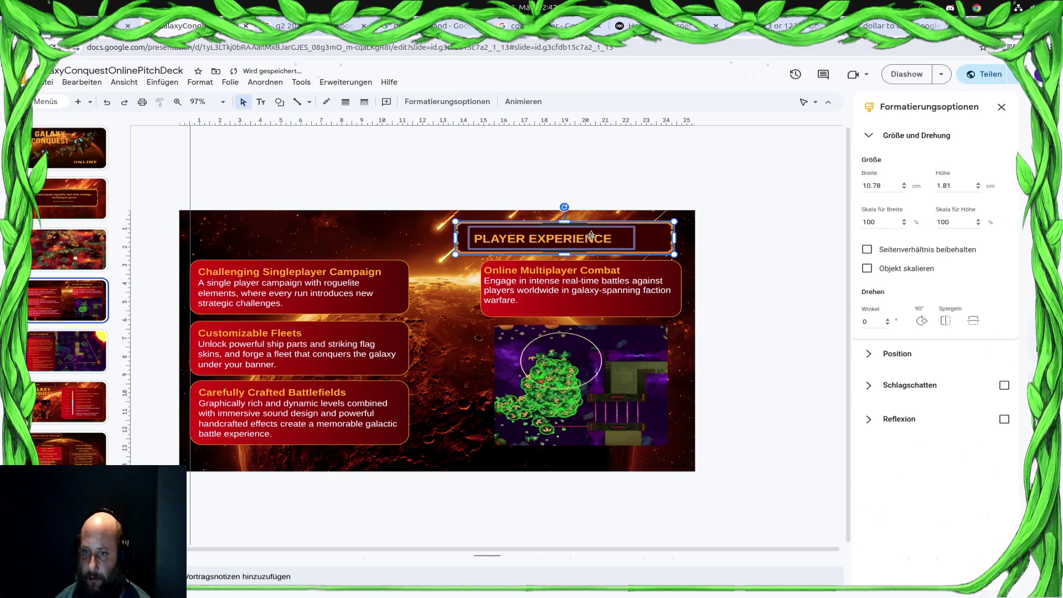
Group the PLAYER EXPERIENCE title with its frame via Gruppieren and move it to the top left.
{"action": "right_click", "coordinate": [640, 243]}
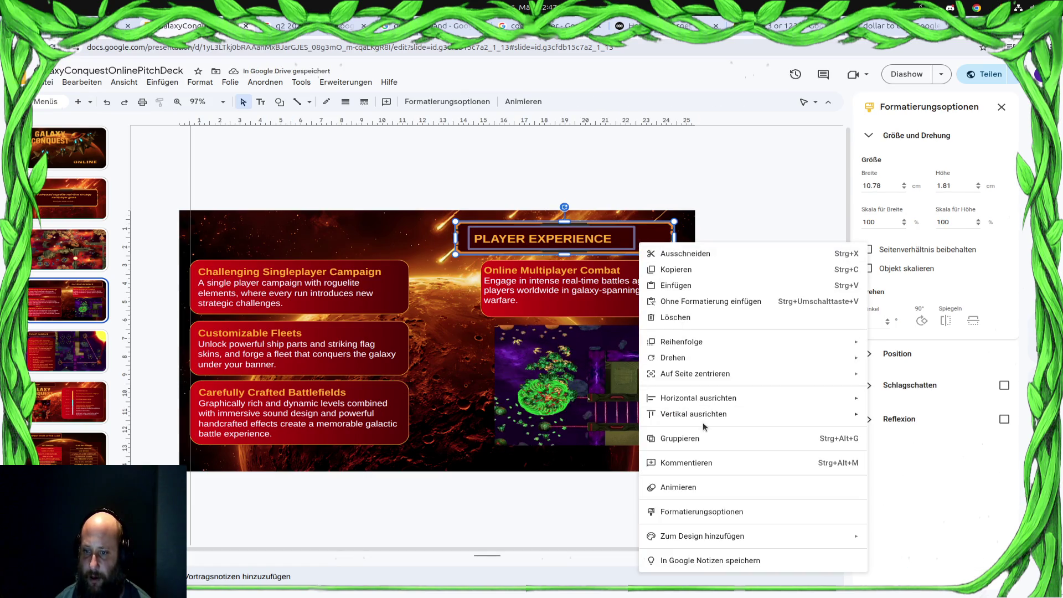
{"action": "left_click", "coordinate": [700, 443]}
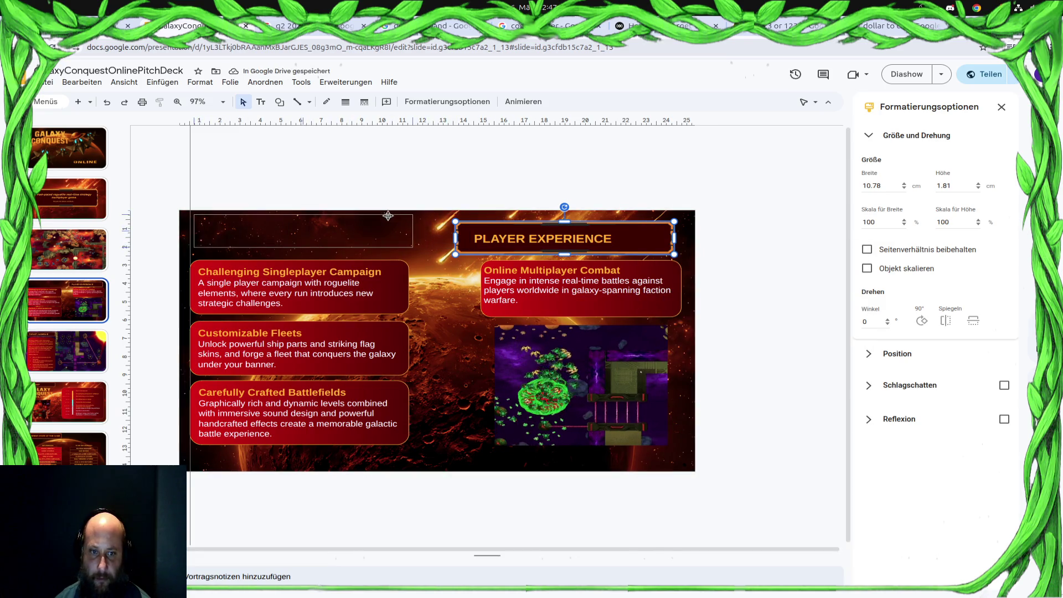
{"action": "left_click_drag", "start_coordinate": [385, 215], "coordinate": [385, 217]}
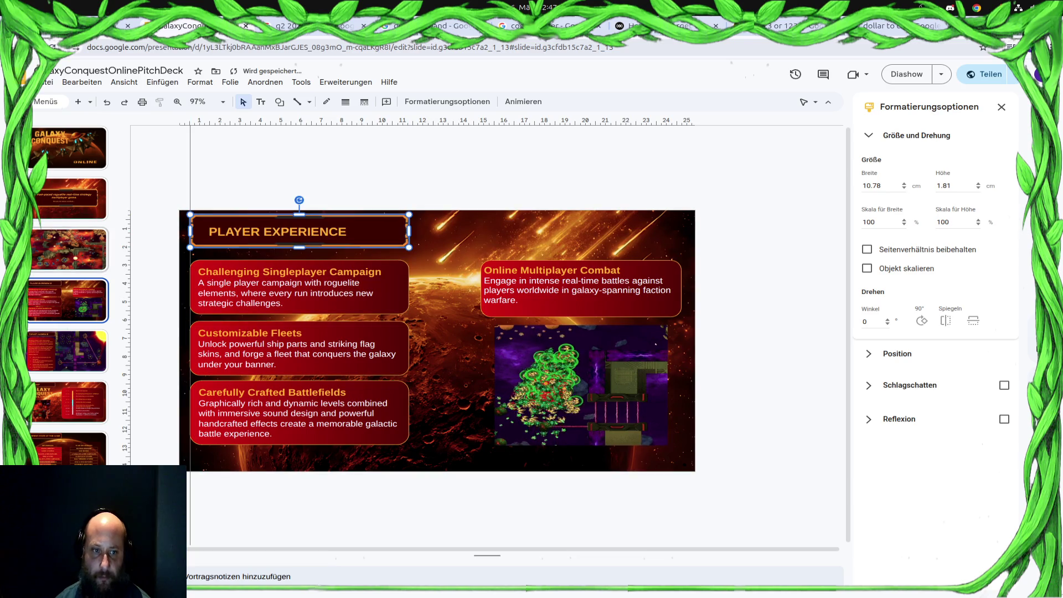
{"action": "left_click", "coordinate": [79, 356]}
Flip through Current State, Roadmap and Player Experience banners, then select the TARGET AUDIENCE banner to copy.
{"action": "left_click", "coordinate": [75, 314]}
{"action": "left_click", "coordinate": [80, 350]}
{"action": "left_click", "coordinate": [71, 308]}
{"action": "left_click", "coordinate": [79, 341]}
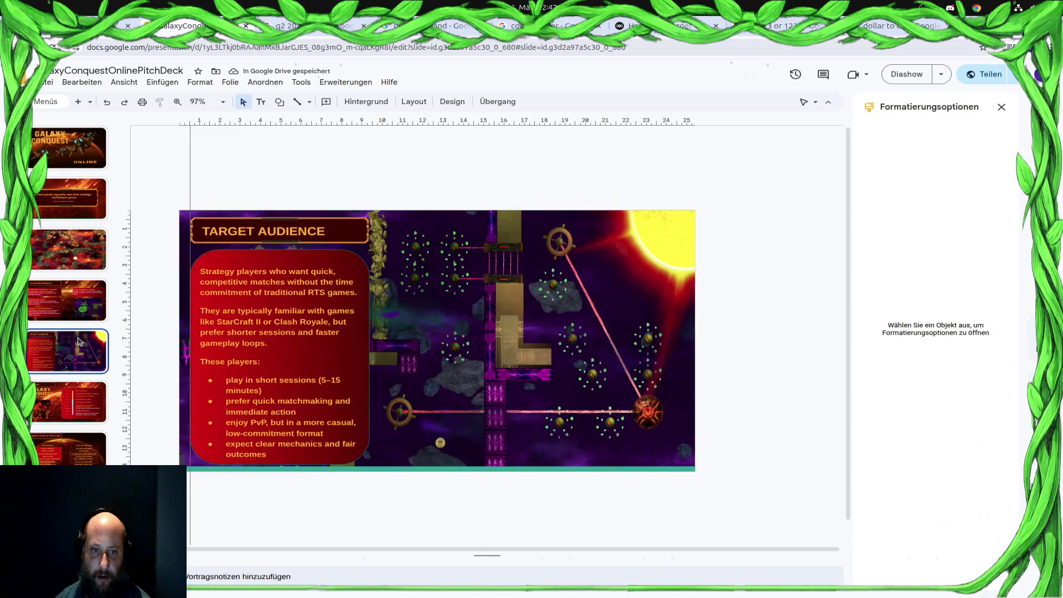
{"action": "left_click", "coordinate": [92, 308]}
{"action": "left_click", "coordinate": [89, 436]}
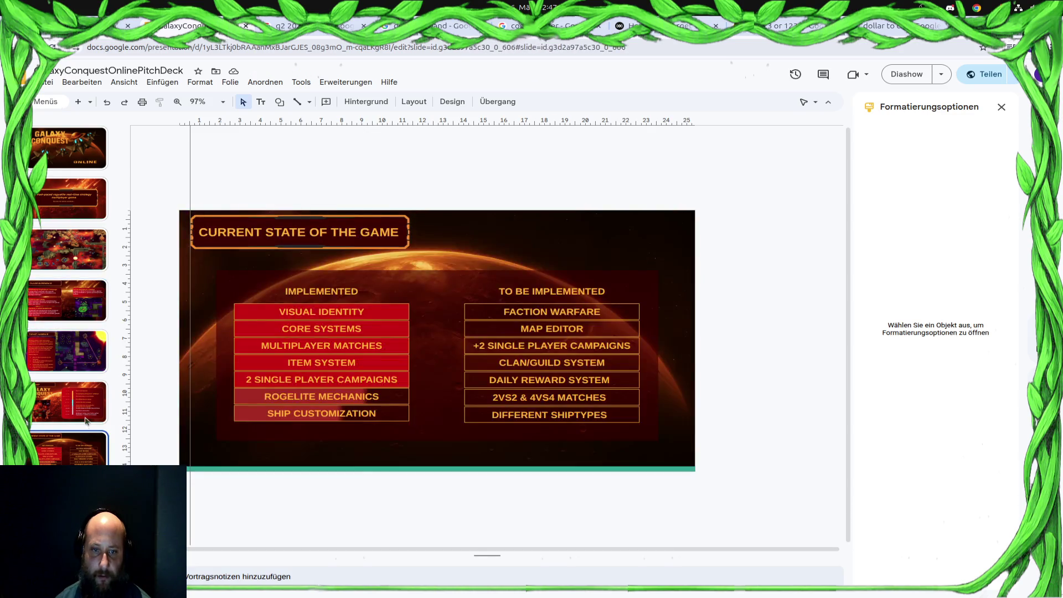
{"action": "left_click", "coordinate": [82, 397]}
{"action": "key", "text": "Up"}
{"action": "left_click", "coordinate": [84, 422]}
{"action": "key", "text": "Up"}
{"action": "left_click", "coordinate": [76, 300]}
{"action": "left_click", "coordinate": [73, 249]}
{"action": "left_click", "coordinate": [70, 311]}
{"action": "key", "text": "Down"}
{"action": "left_click", "coordinate": [82, 305]}
{"action": "key", "text": "Down"}
{"action": "left_click", "coordinate": [83, 312]}
{"action": "key", "text": "Down"}
{"action": "key", "text": "Down"}
{"action": "key", "text": "Up"}
{"action": "key", "text": "Down"}
{"action": "key", "text": "Up"}
{"action": "key", "text": "Down"}
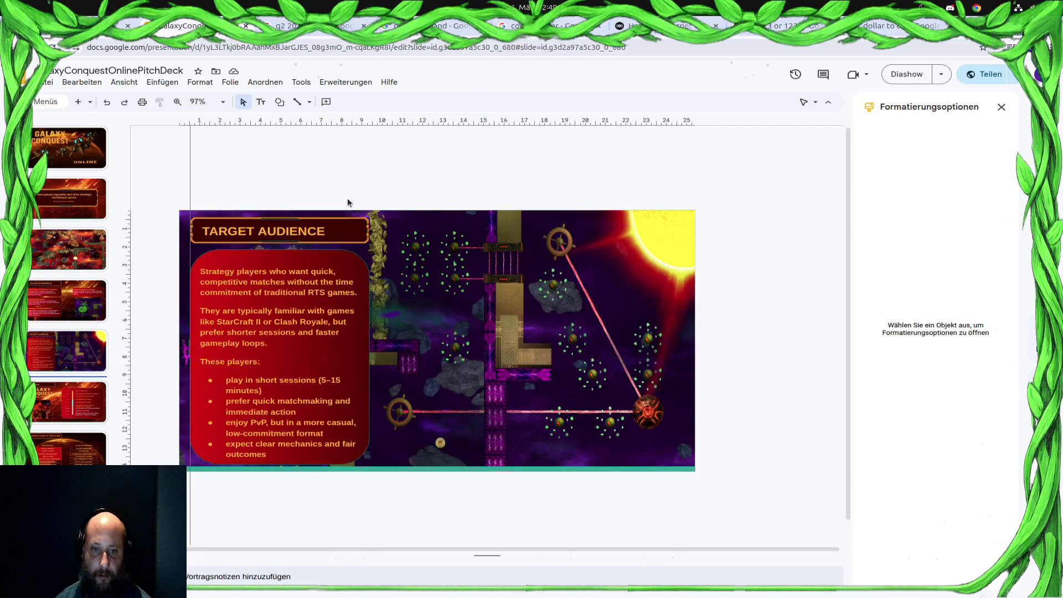
{"action": "left_click", "coordinate": [348, 224]}
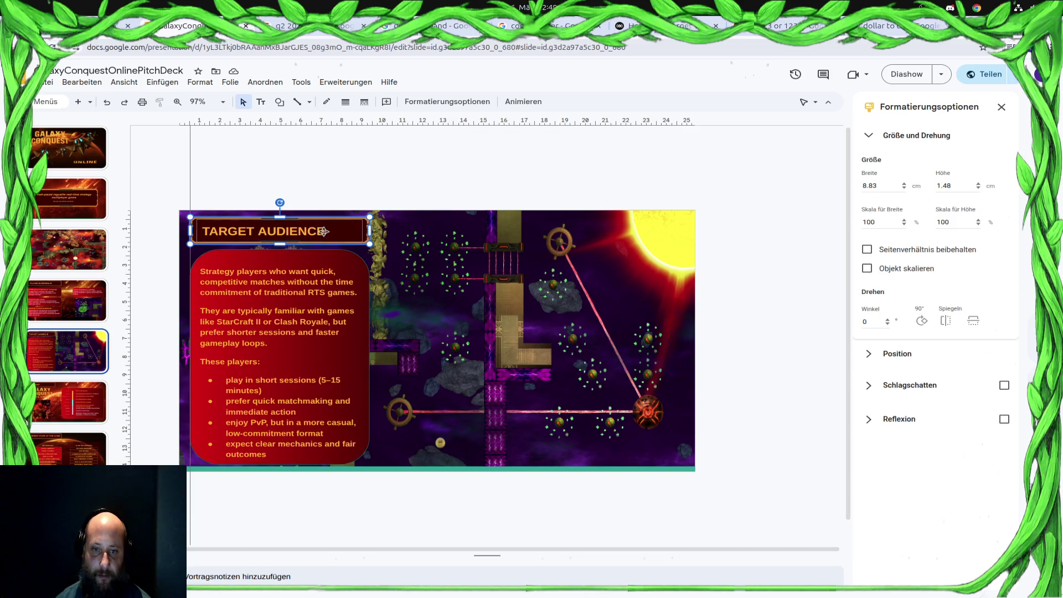
Paste the TARGET AUDIENCE banner at the Player Experience slide's top right and pull the PLAYER EXPERIENCE text toward it.
{"action": "left_click", "coordinate": [83, 304]}
{"action": "key", "text": "ctrl+v"}
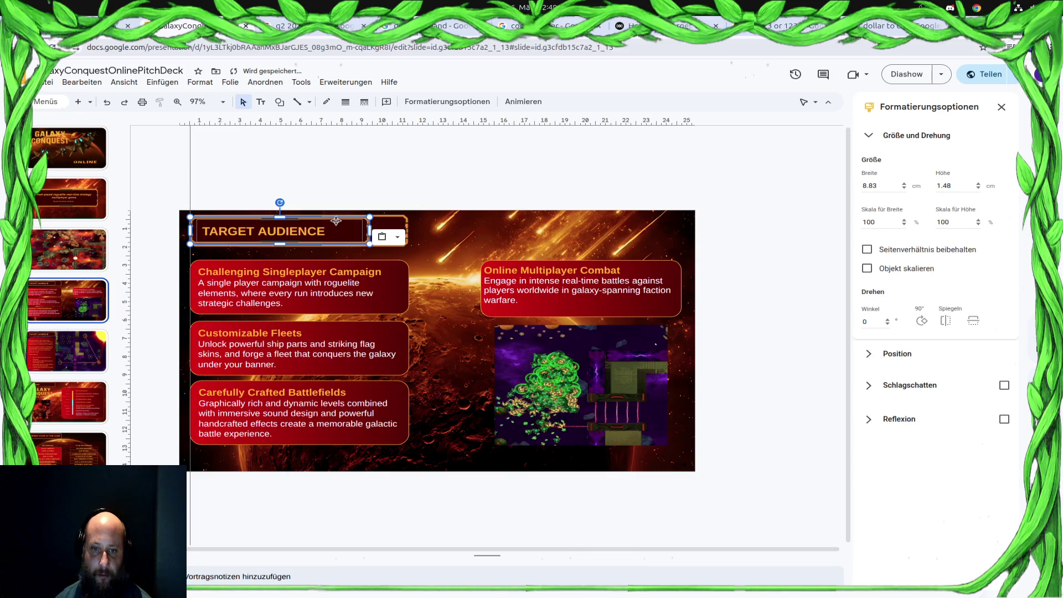
{"action": "left_click_drag", "start_coordinate": [334, 220], "coordinate": [580, 220]}
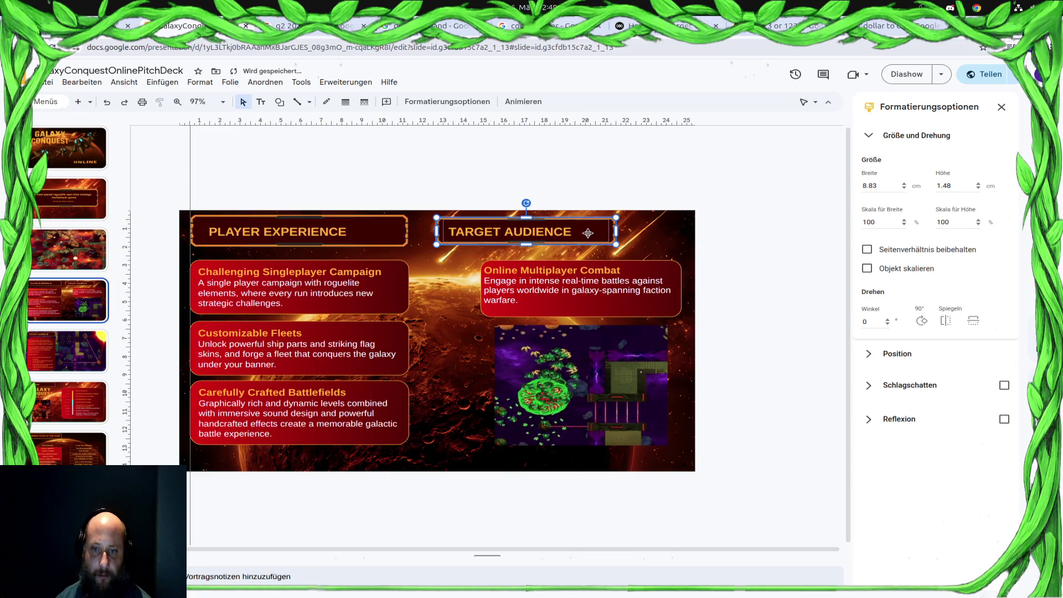
{"action": "left_click", "coordinate": [364, 233]}
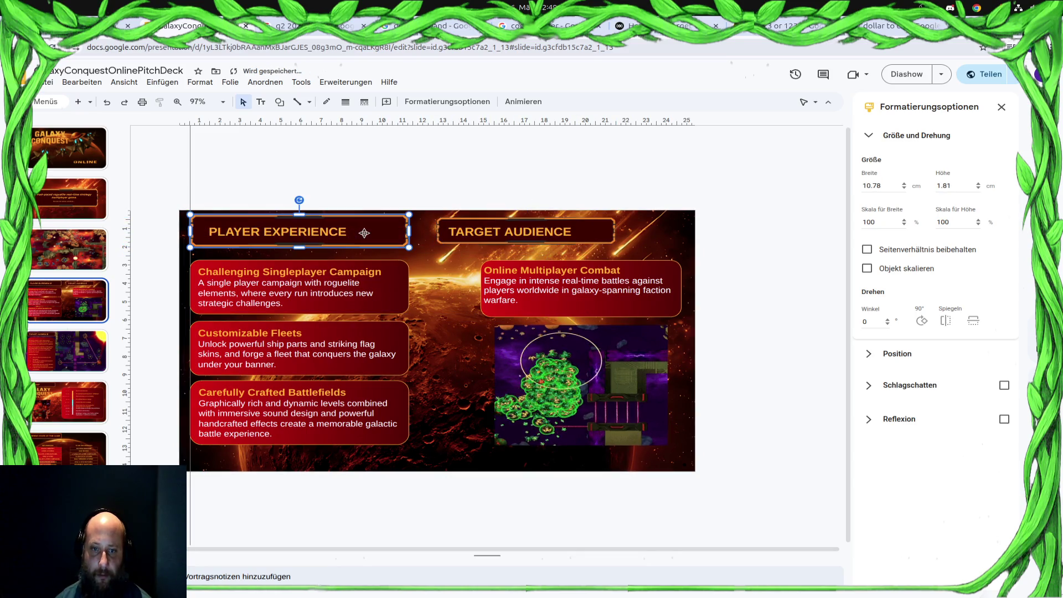
{"action": "left_click_drag", "start_coordinate": [367, 232], "coordinate": [364, 231]}
{"action": "left_click", "coordinate": [321, 224]}
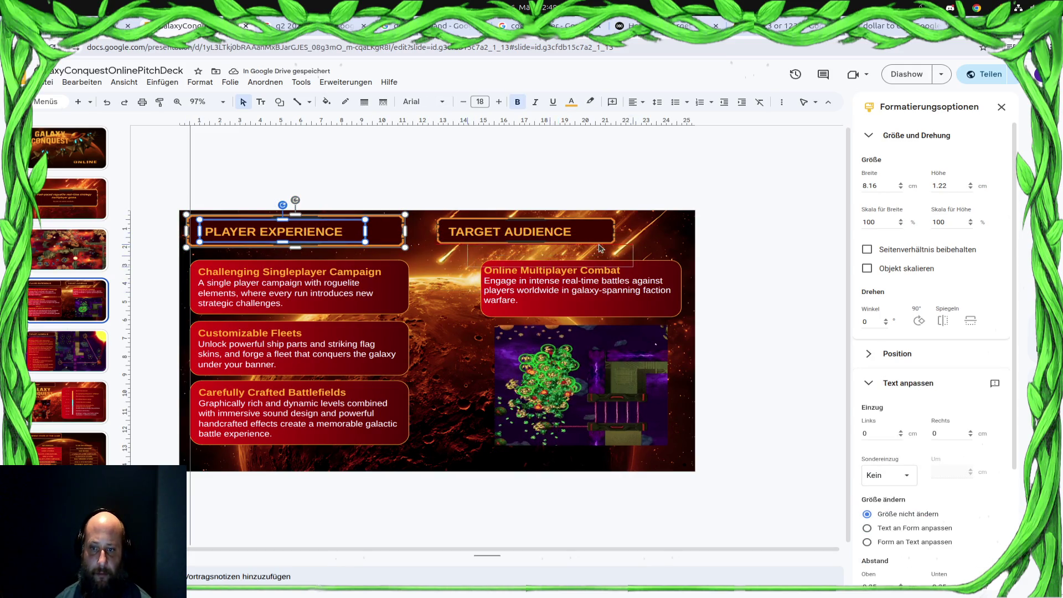
{"action": "left_click_drag", "start_coordinate": [604, 271], "coordinate": [602, 249]}
Delete the TARGET AUDIENCE wording and move the PLAYER EXPERIENCE text into the right banner frame.
{"action": "left_click", "coordinate": [558, 231]}
{"action": "key", "text": "BackSpace"}
{"action": "left_click", "coordinate": [595, 223]}
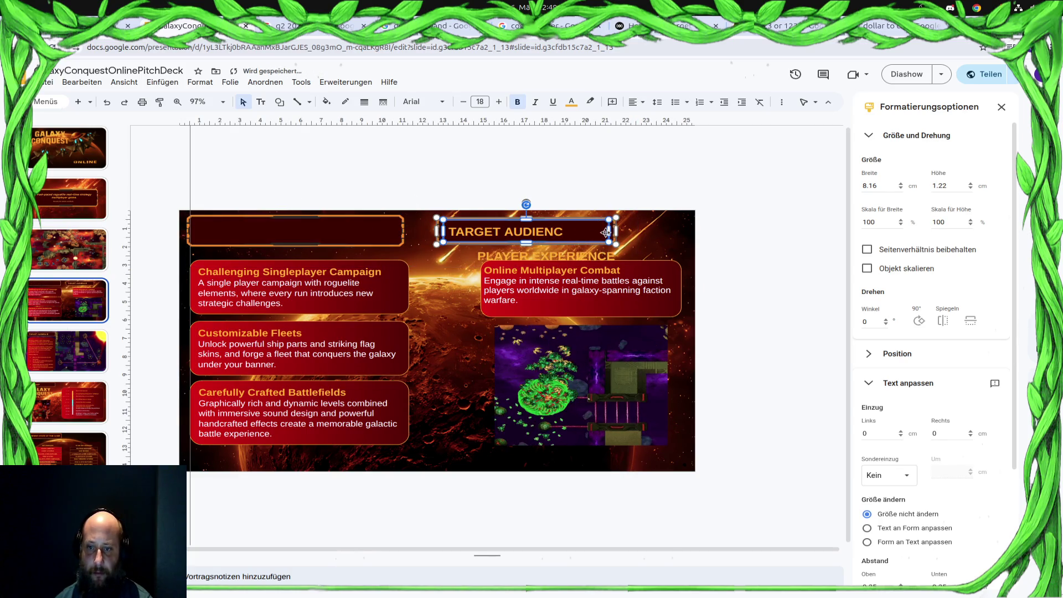
{"action": "key", "text": "Delete"}
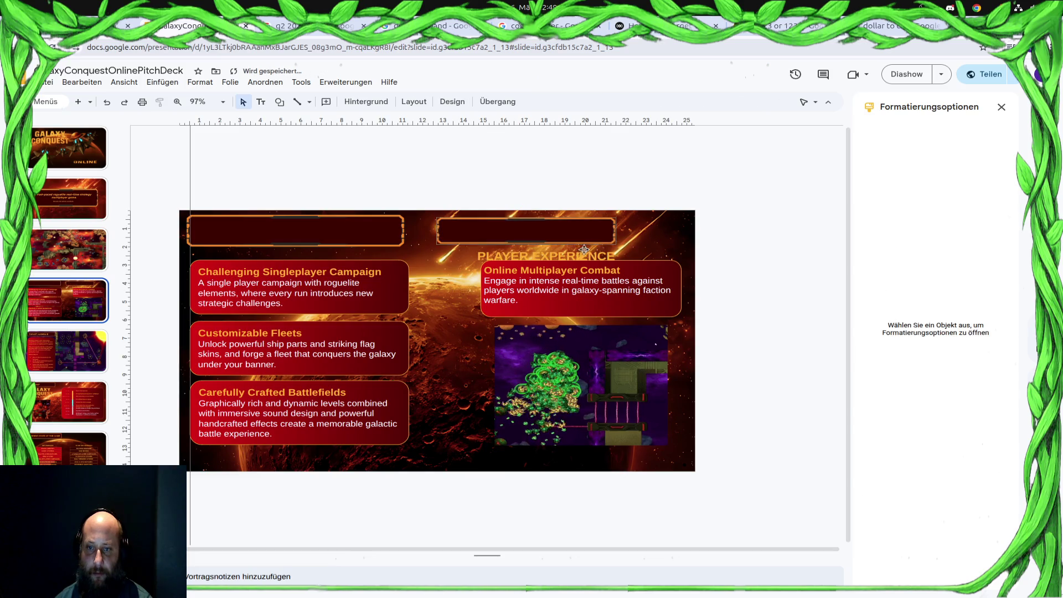
{"action": "left_click", "coordinate": [577, 259]}
{"action": "left_click_drag", "start_coordinate": [589, 245], "coordinate": [560, 226]}
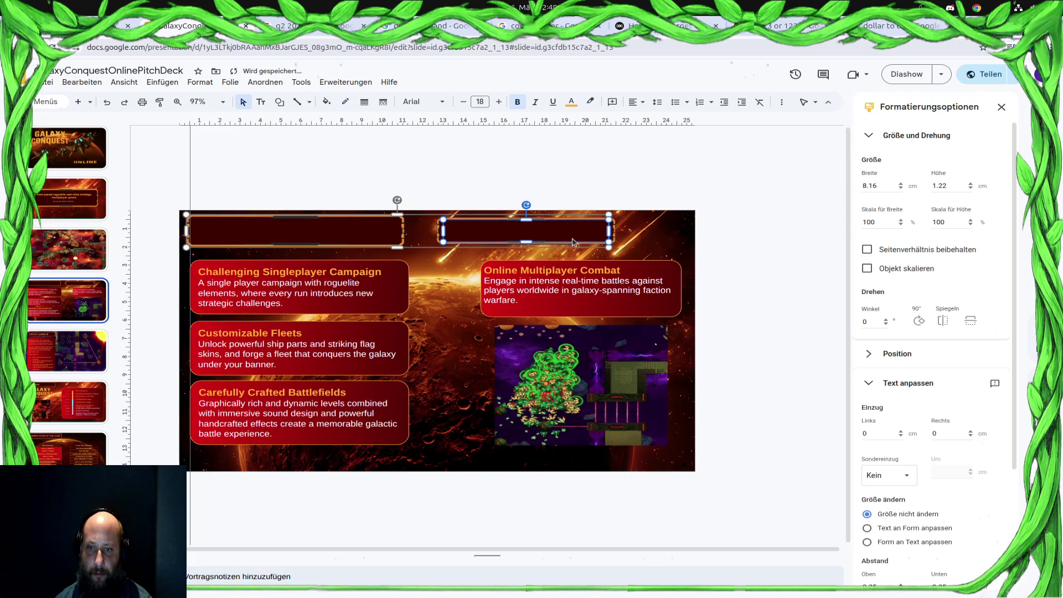
Reorder the right banner frame via Anordnen > Reihenfolge so PLAYER EXPERIENCE text shows on top, frame placed over it.
{"action": "left_click", "coordinate": [264, 81]}
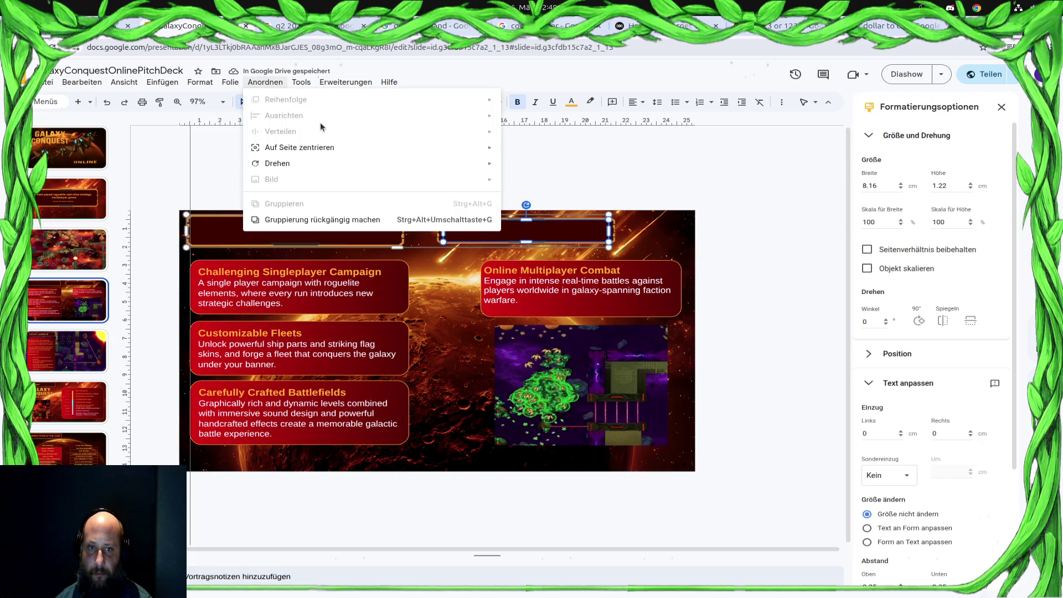
{"action": "left_click", "coordinate": [536, 232]}
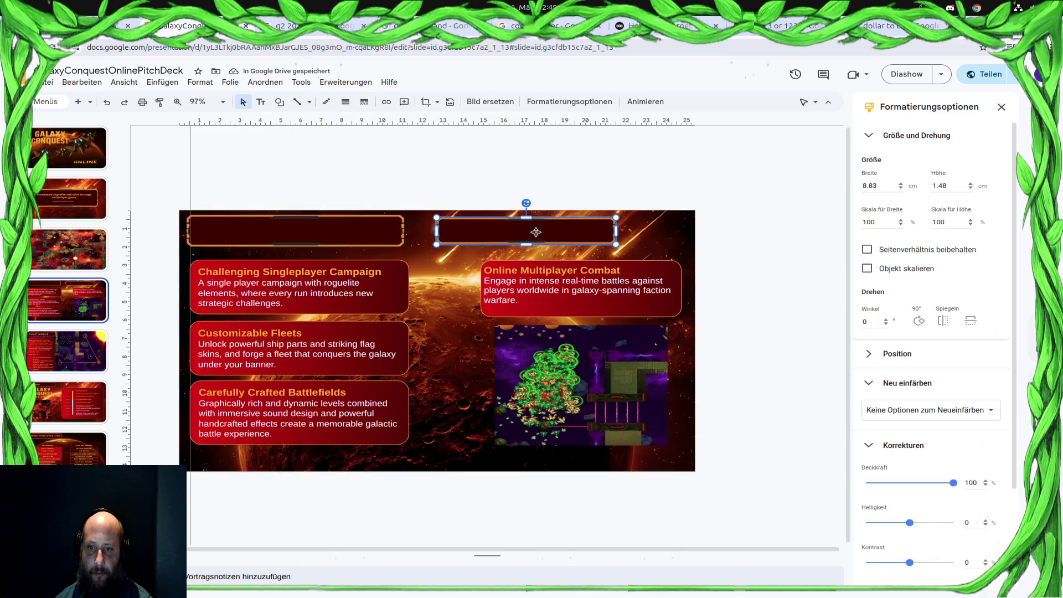
{"action": "left_click", "coordinate": [281, 81]}
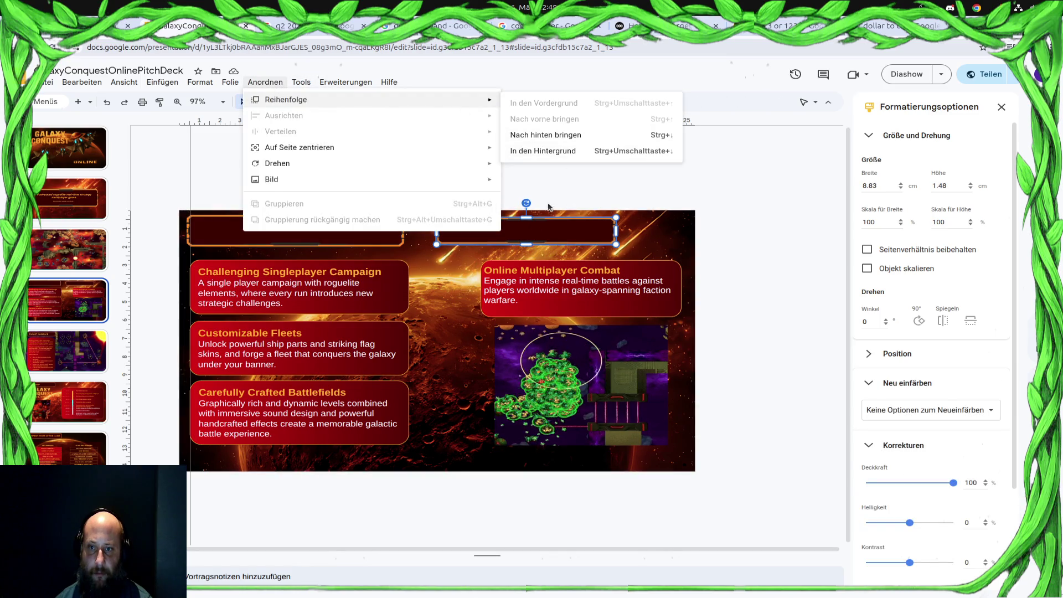
{"action": "left_click", "coordinate": [553, 150]}
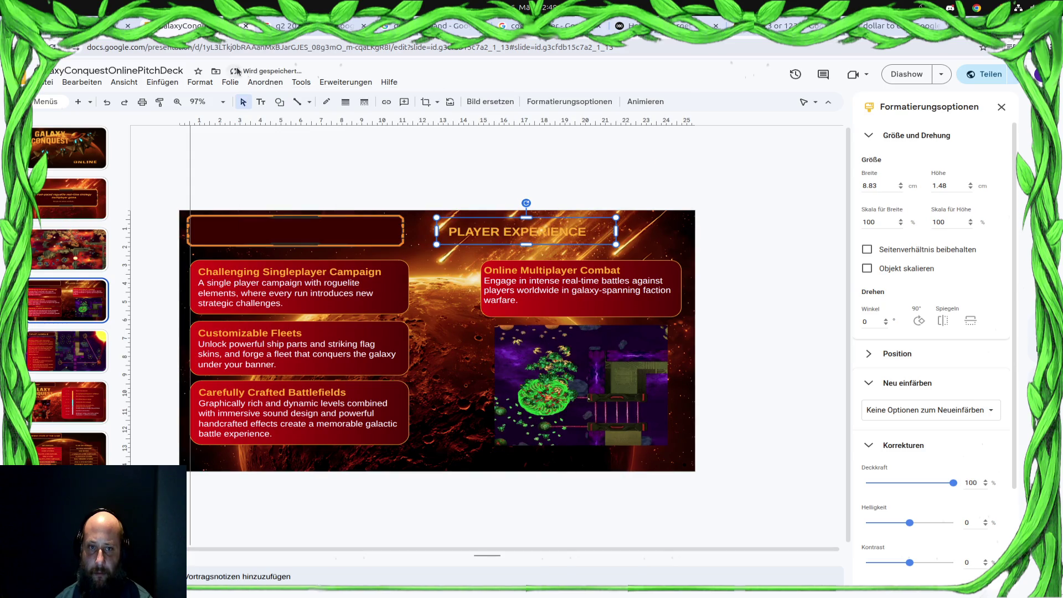
{"action": "left_click", "coordinate": [264, 82]}
{"action": "mouse_move", "coordinate": [286, 99]}
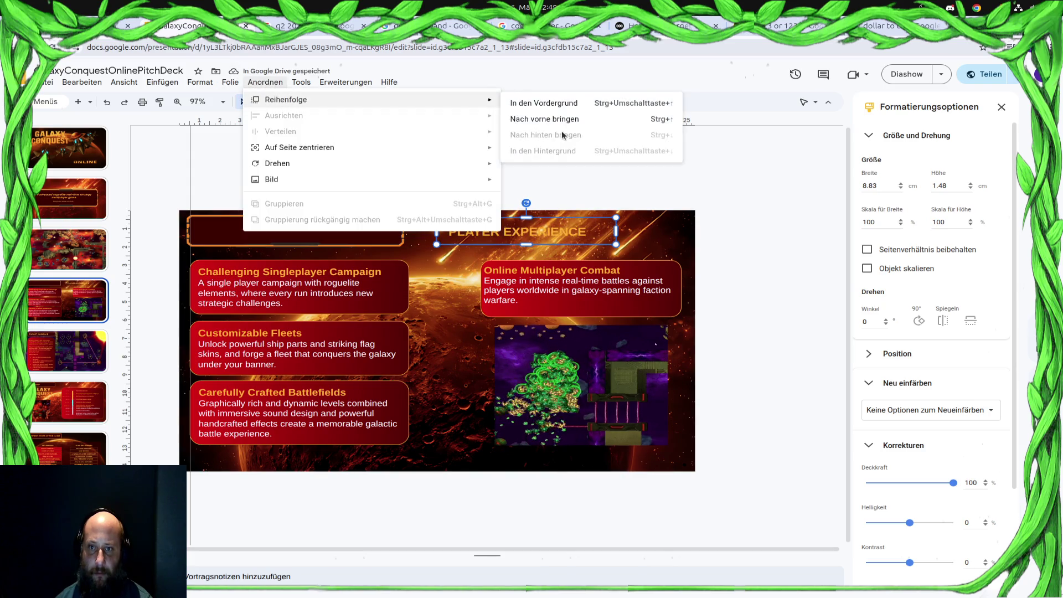
{"action": "left_click", "coordinate": [556, 127]}
{"action": "left_click_drag", "start_coordinate": [296, 244], "coordinate": [527, 247]}
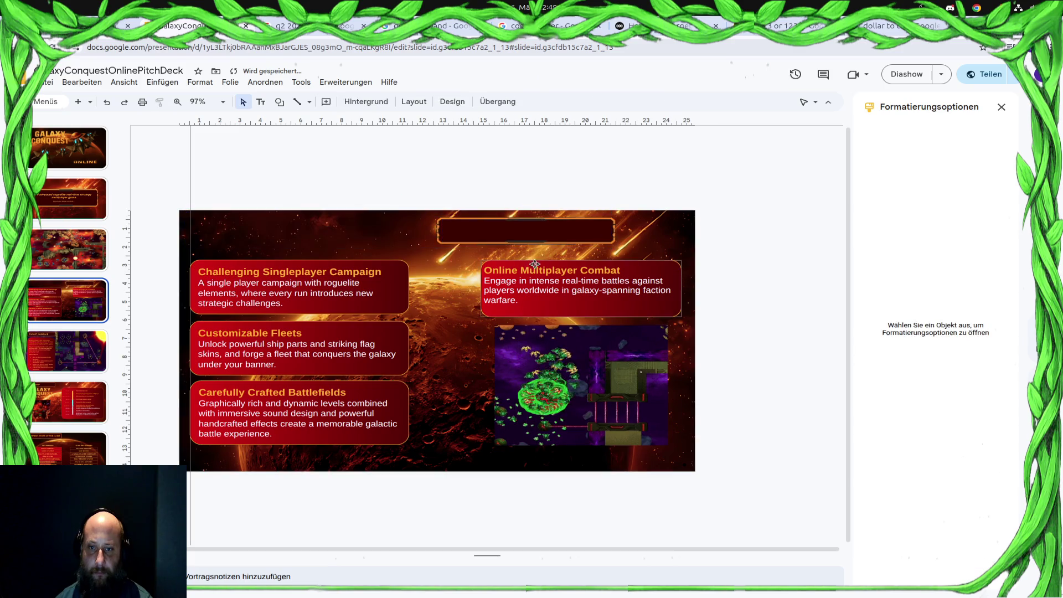
{"action": "left_click", "coordinate": [527, 246]}
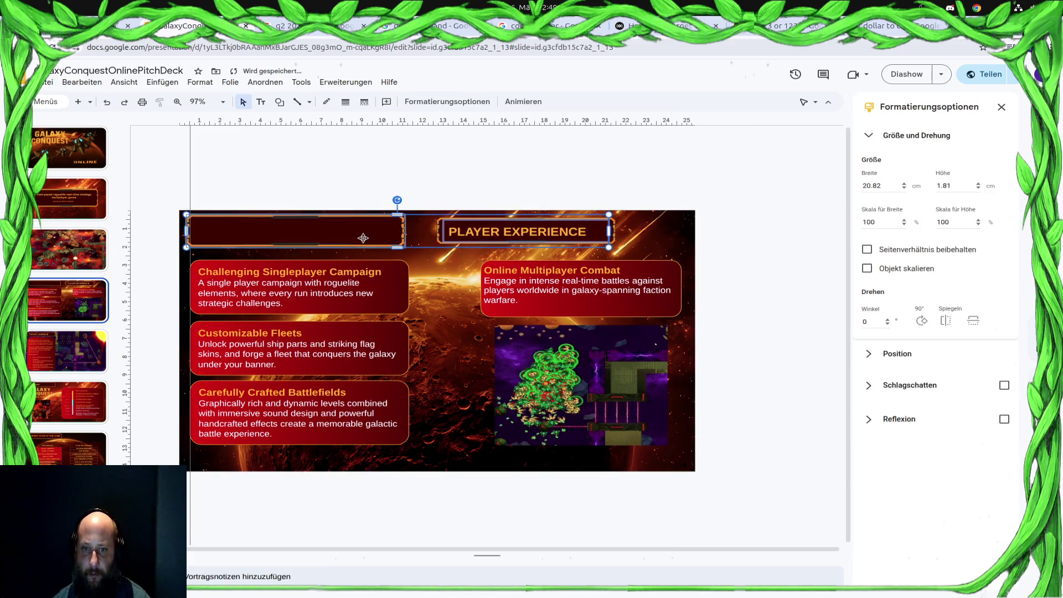
Ungroup the title banners and change the full-slide background image's layer order.
{"action": "right_click", "coordinate": [362, 238]}
{"action": "left_click", "coordinate": [430, 396]}
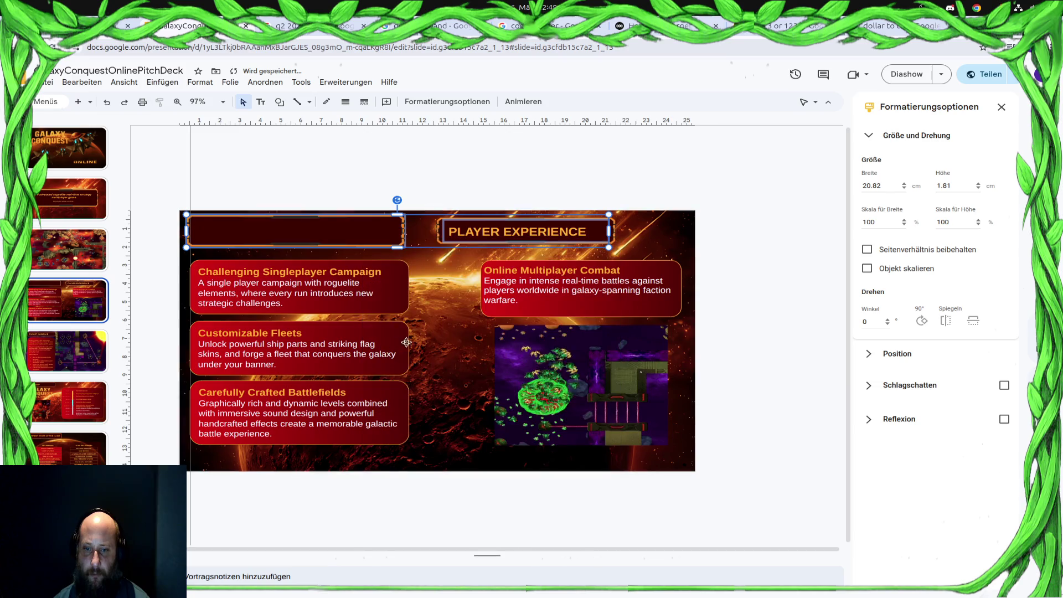
{"action": "left_click", "coordinate": [345, 229]}
{"action": "left_click", "coordinate": [402, 237]}
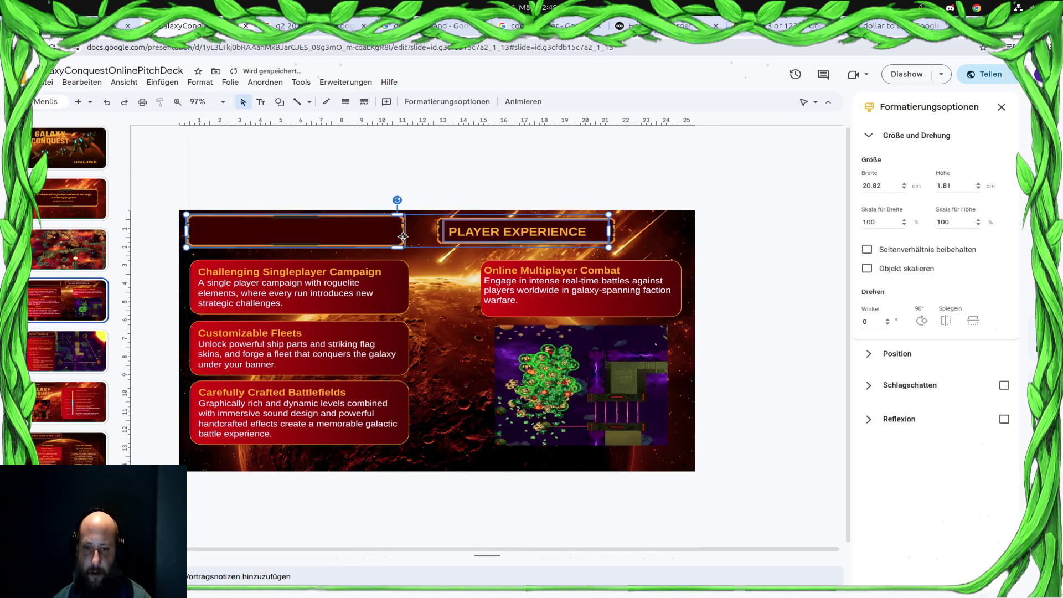
{"action": "right_click", "coordinate": [357, 231]}
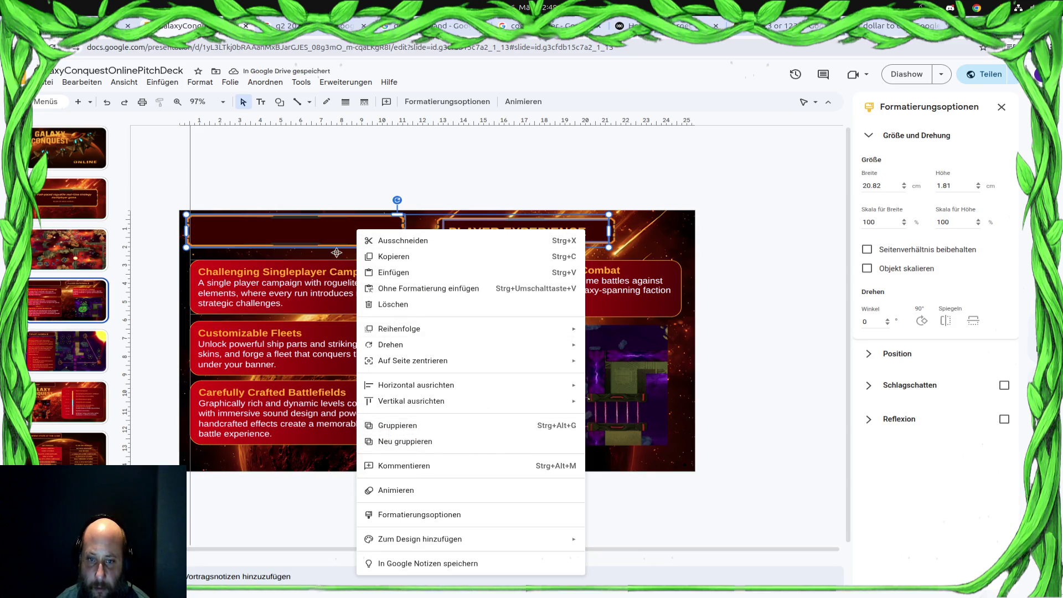
{"action": "left_click", "coordinate": [394, 238]}
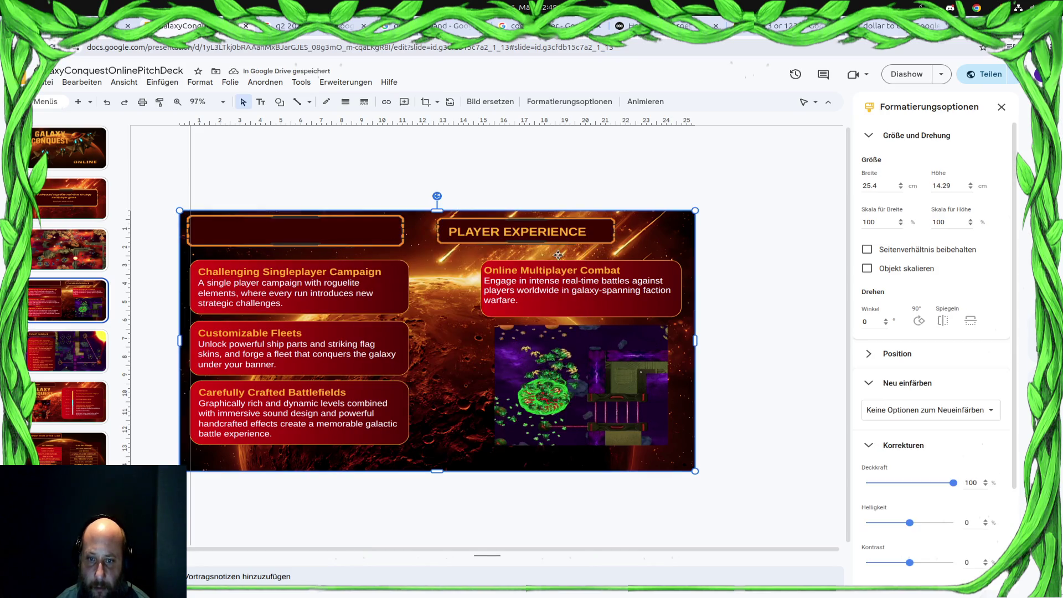
{"action": "left_click", "coordinate": [422, 238]}
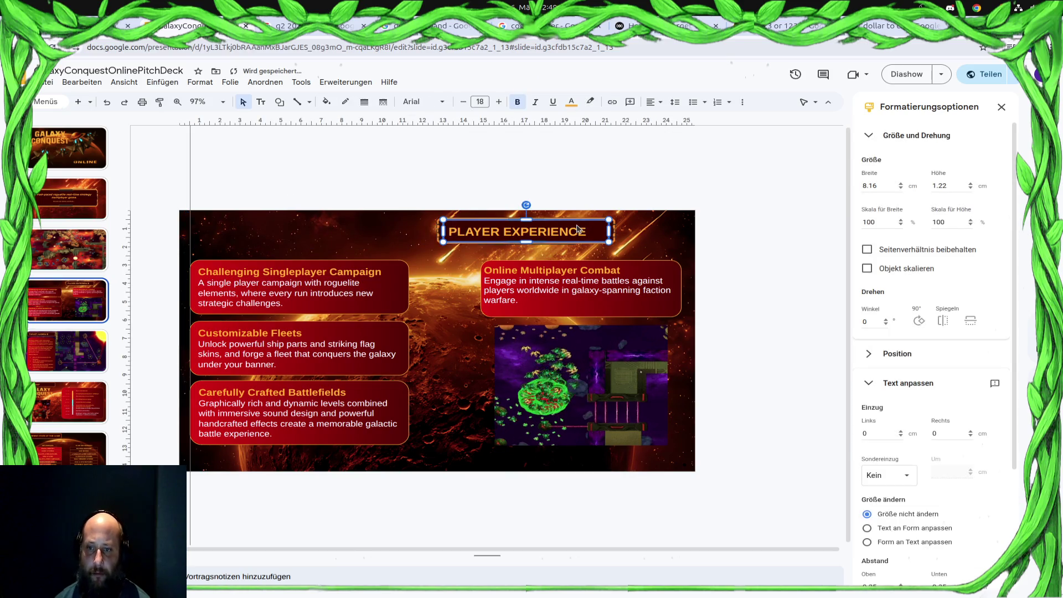
{"action": "left_click", "coordinate": [611, 233]}
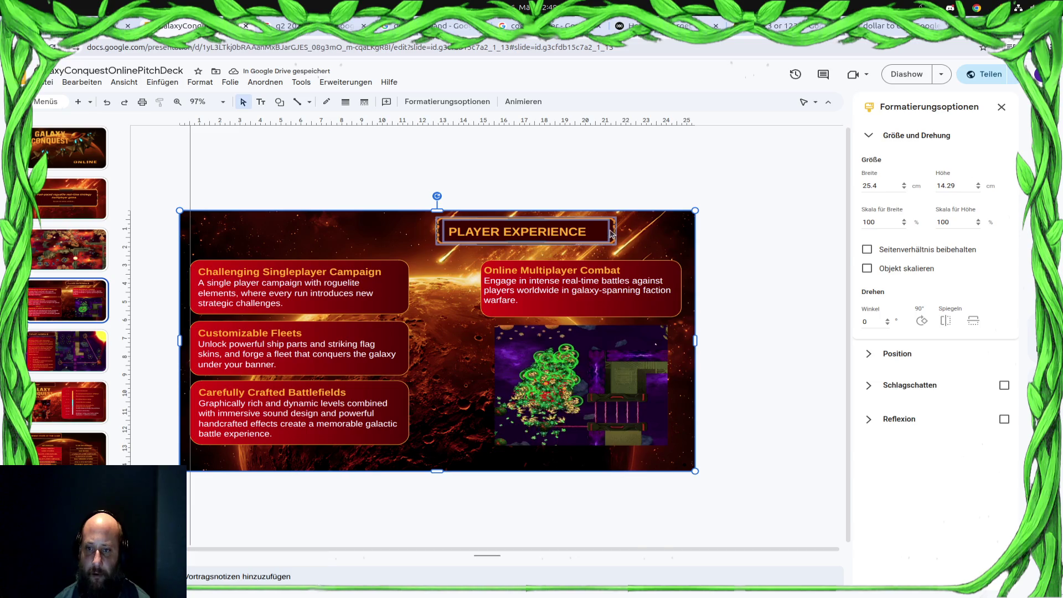
{"action": "right_click", "coordinate": [612, 233]}
{"action": "left_click", "coordinate": [634, 441]}
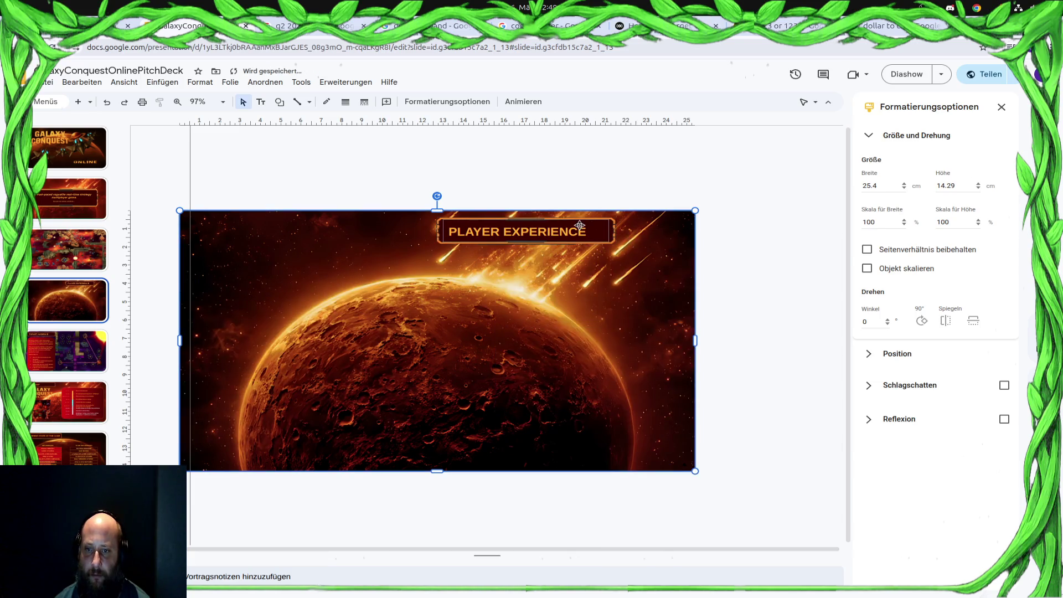
Undo the recent banner edits until the PLAYER EXPERIENCE banner sits alone at top-left.
{"action": "key", "text": "ctrl+v"}
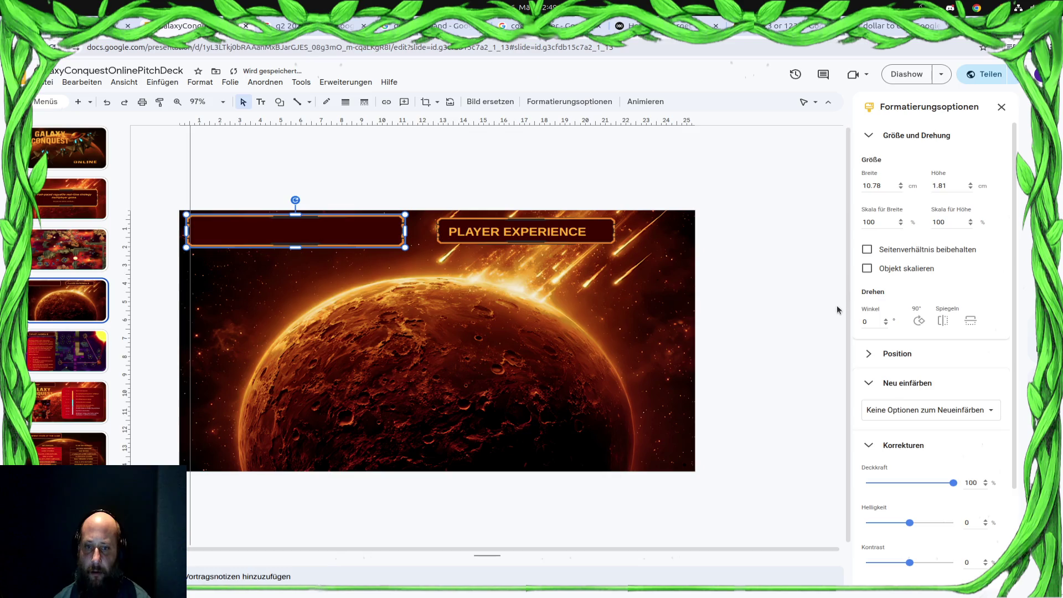
{"action": "left_click", "coordinate": [837, 306]}
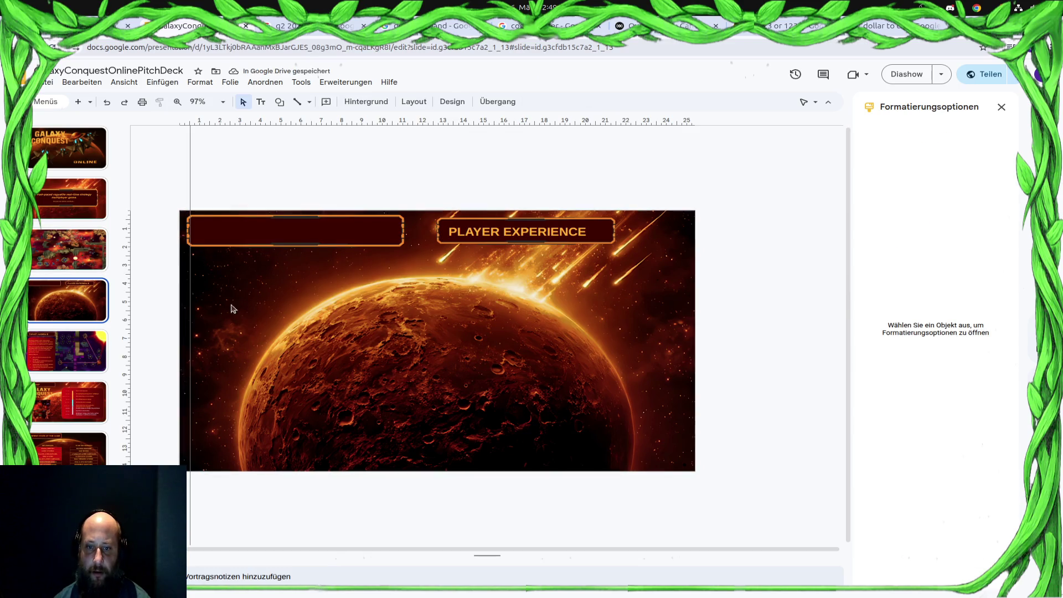
{"action": "key", "text": "ctrl+a"}
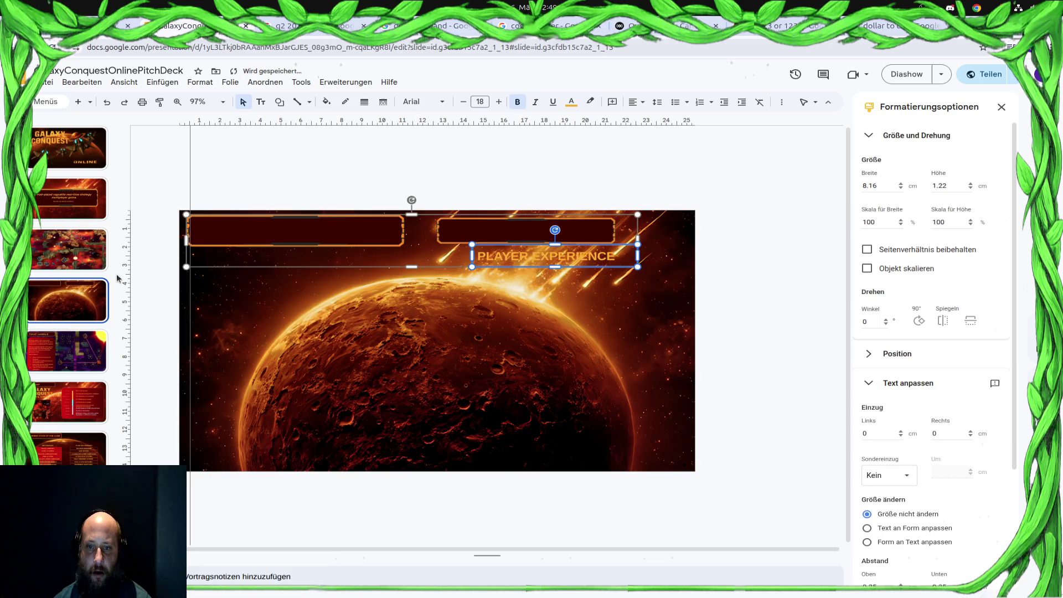
{"action": "key", "text": "ctrl+z"}
{"action": "key", "text": "ctrl+z"}
{"action": "key", "text": "ctrl+z"}
{"action": "key", "text": "ctrl+z"}
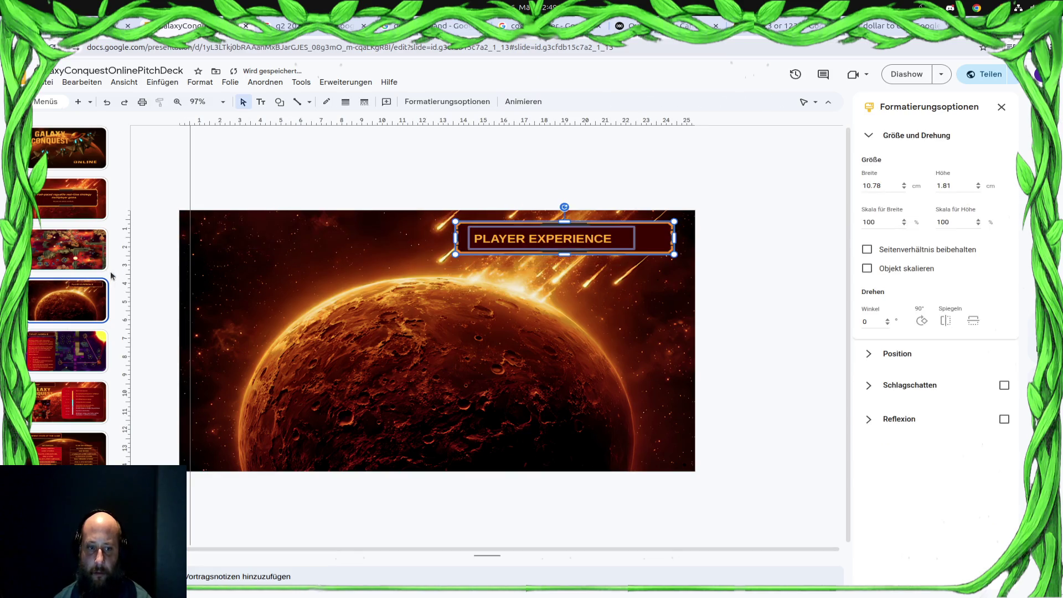
{"action": "key", "text": "ctrl+z"}
{"action": "key", "text": "ctrl+z"}
{"action": "key", "text": "ctrl+z"}
{"action": "key", "text": "ctrl+z"}
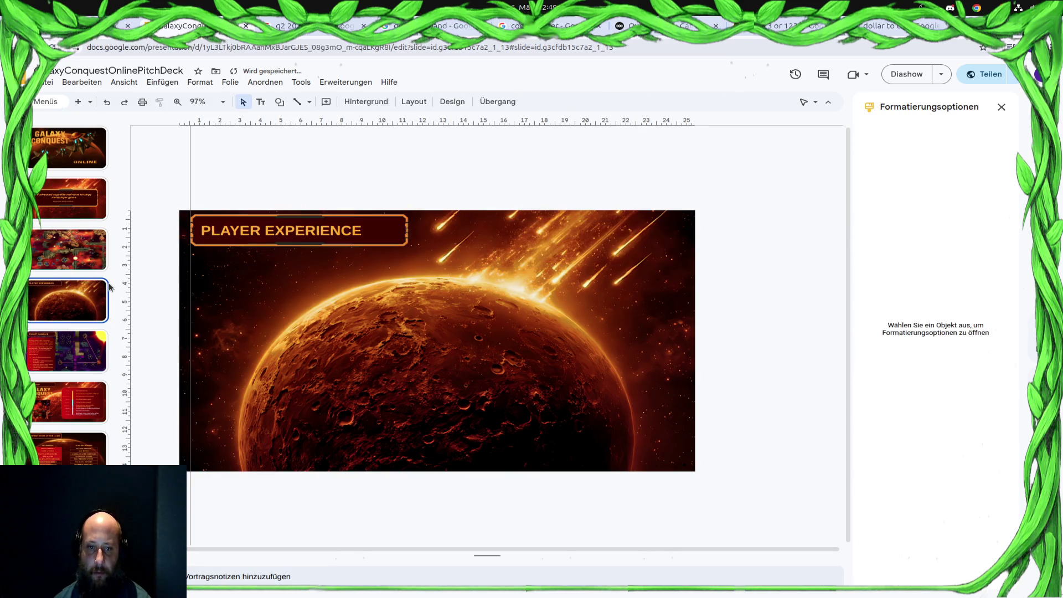
{"action": "key", "text": "ctrl+z"}
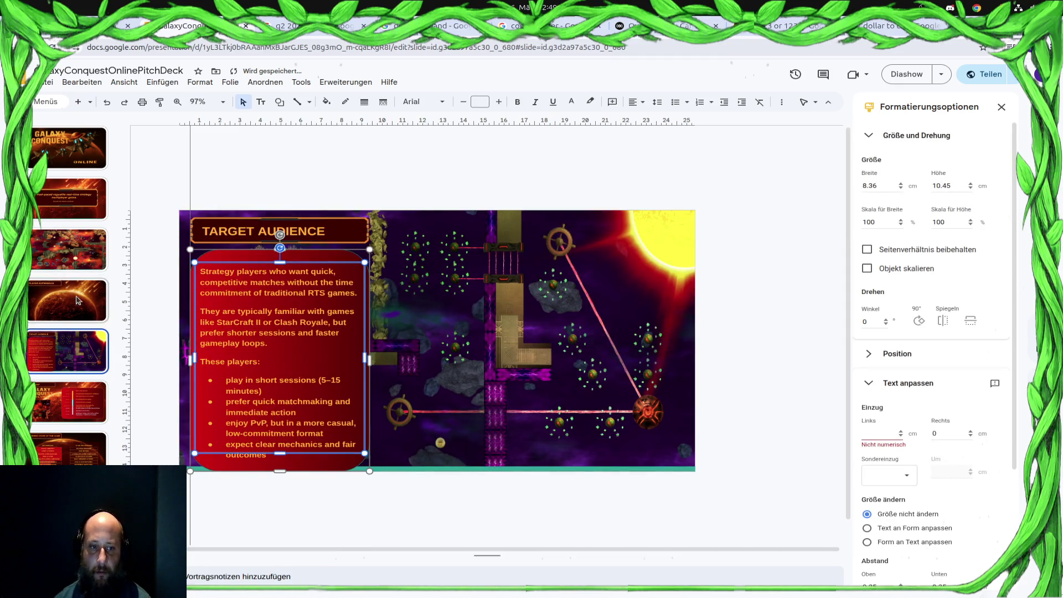
{"action": "left_click", "coordinate": [77, 300]}
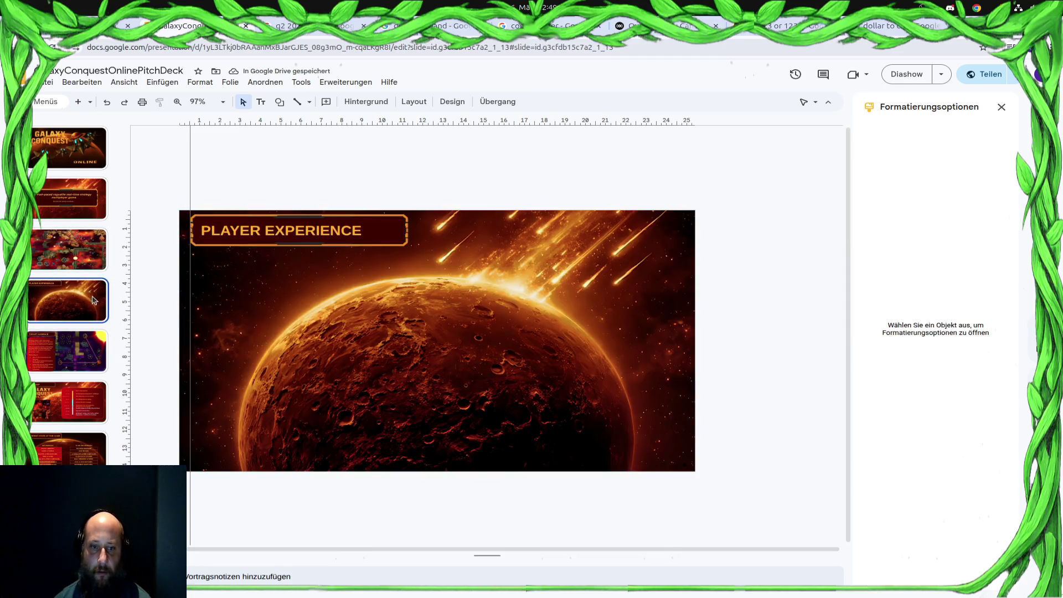
{"action": "key", "text": "ctrl+z"}
Check the neighbouring slides, then bring up the presentation's version history.
{"action": "left_click", "coordinate": [91, 261]}
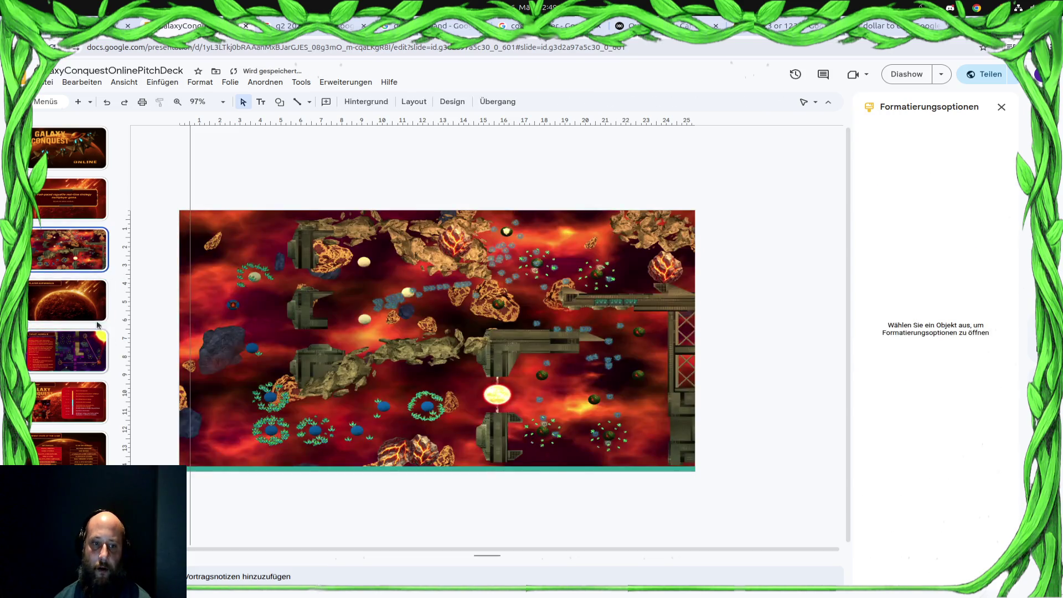
{"action": "left_click", "coordinate": [75, 299]}
{"action": "left_click", "coordinate": [225, 291]}
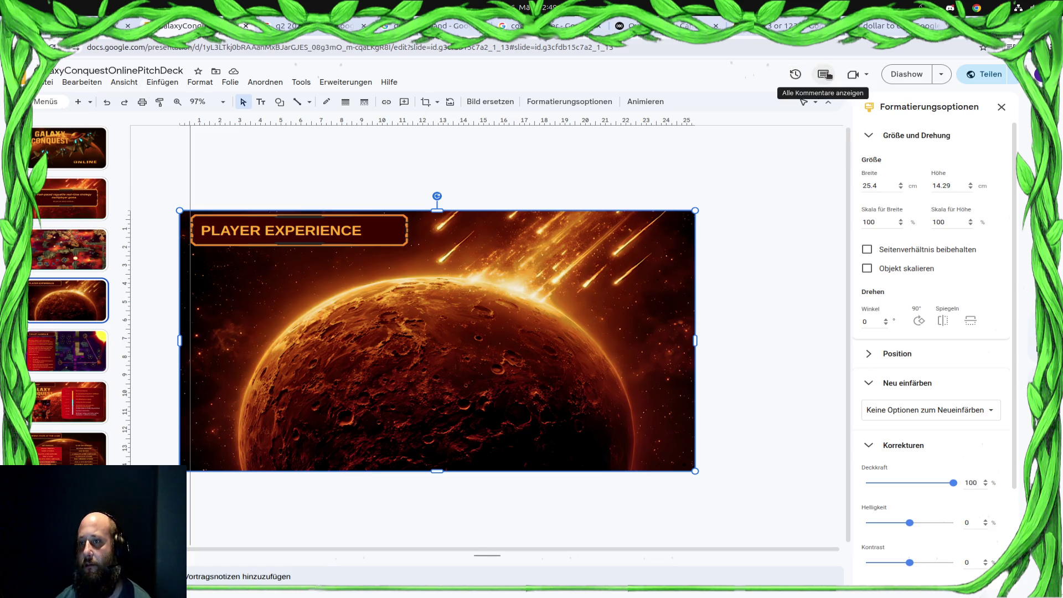
{"action": "left_click", "coordinate": [797, 73]}
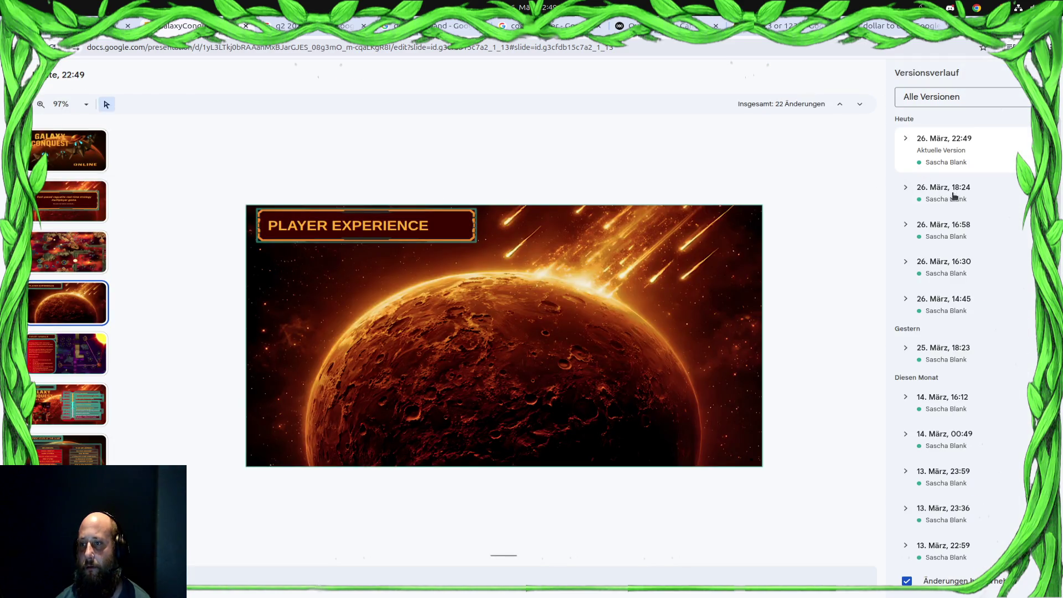
Restore the 26 März 22:47 version so the Player Experience feature cards return.
{"action": "left_click", "coordinate": [907, 140]}
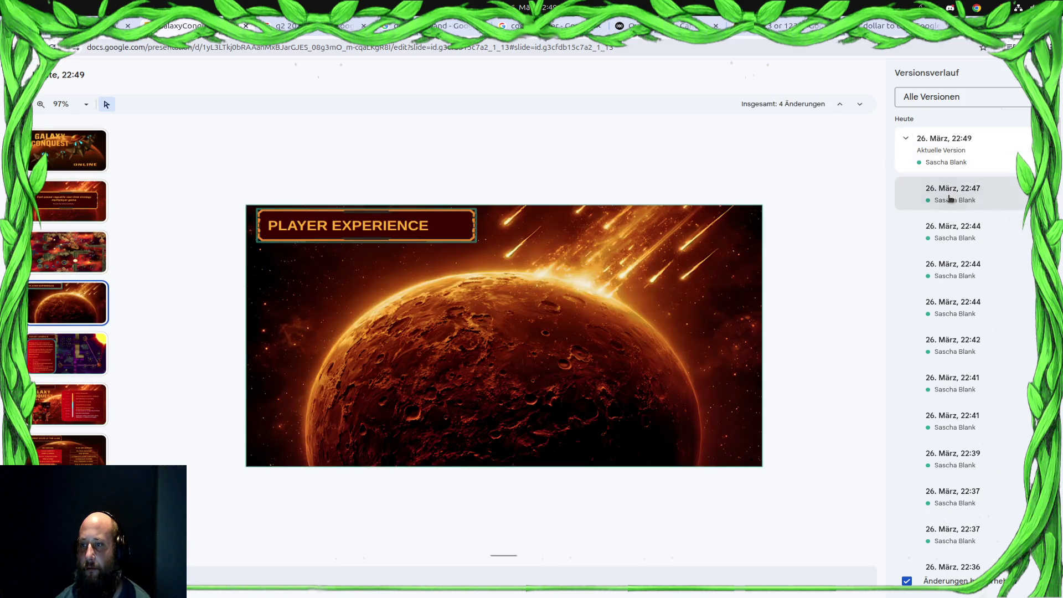
{"action": "left_click", "coordinate": [951, 192]}
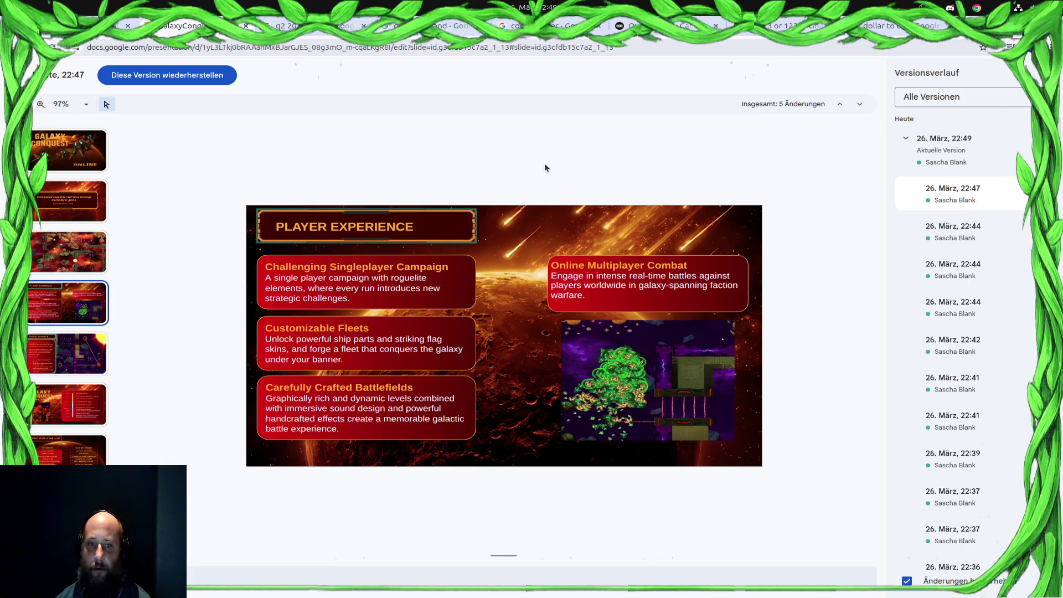
{"action": "left_click", "coordinate": [64, 259]}
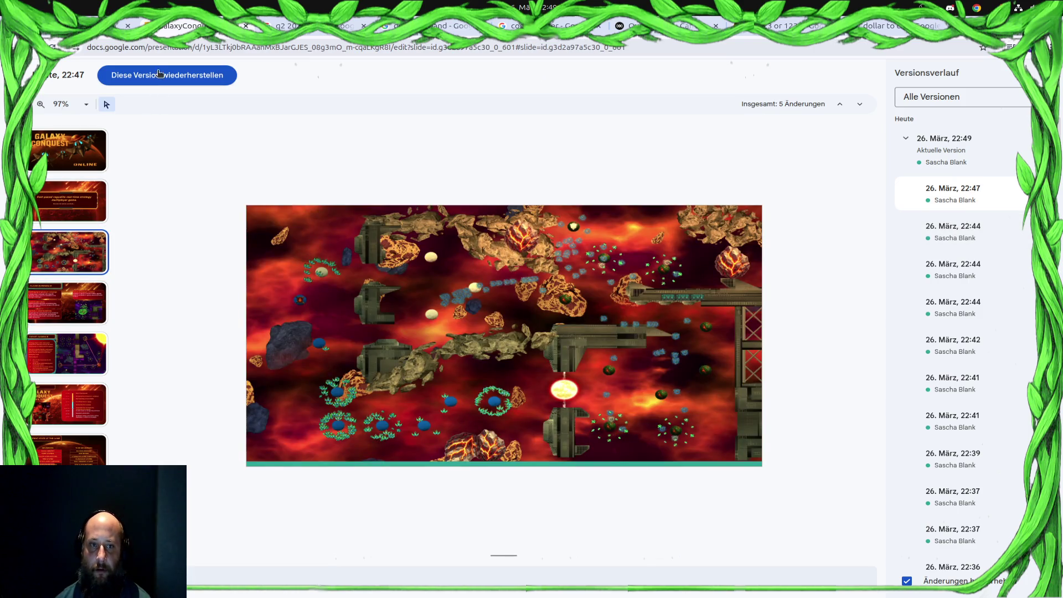
{"action": "left_click", "coordinate": [159, 74]}
{"action": "left_click", "coordinate": [633, 358]}
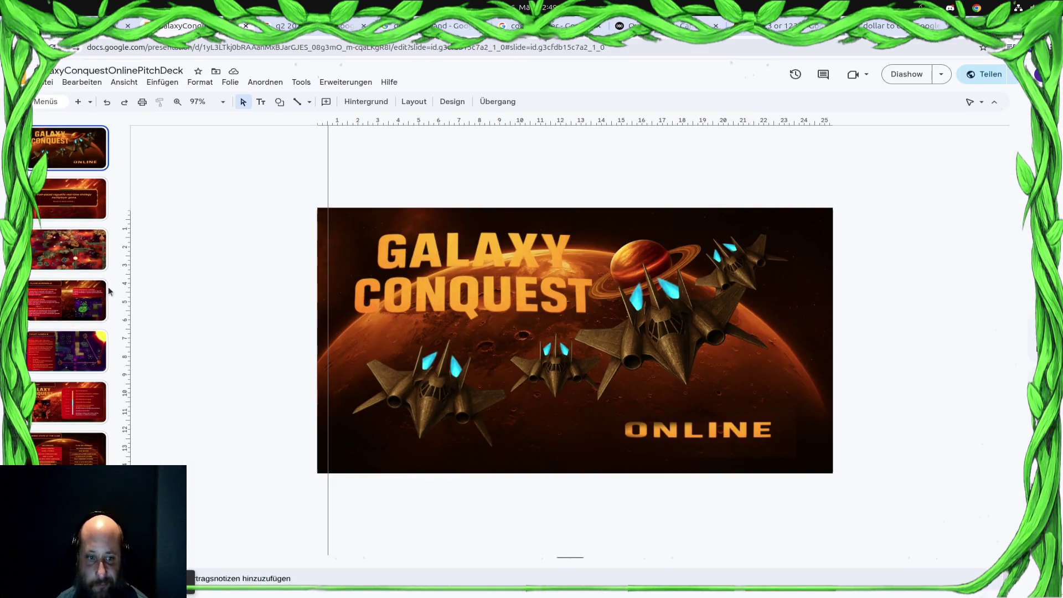
Copy the TARGET AUDIENCE title banner onto the Player Experience slide and widen it.
{"action": "left_click", "coordinate": [76, 334]}
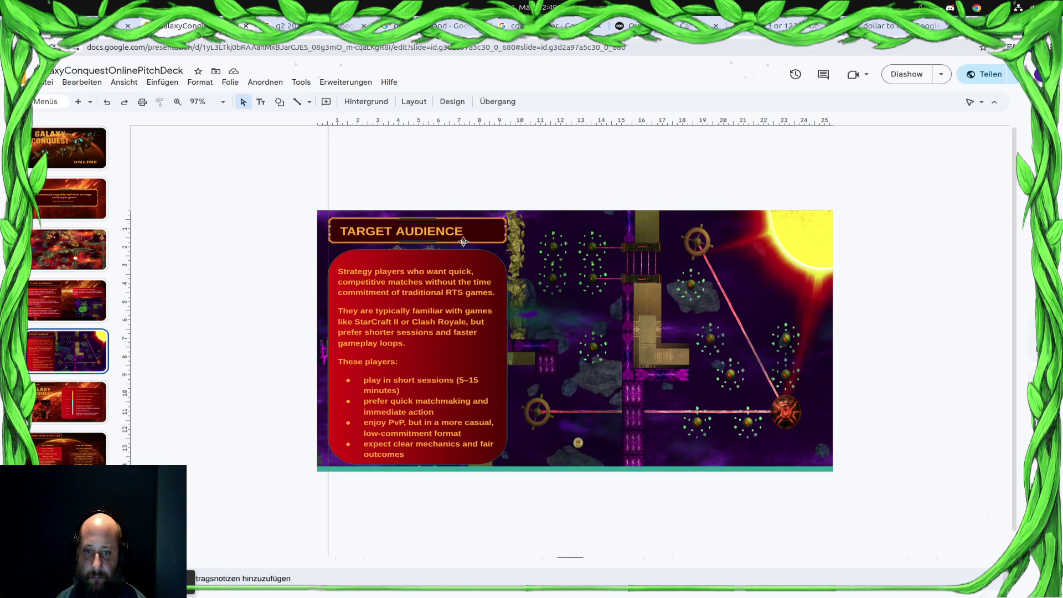
{"action": "left_click", "coordinate": [60, 287]}
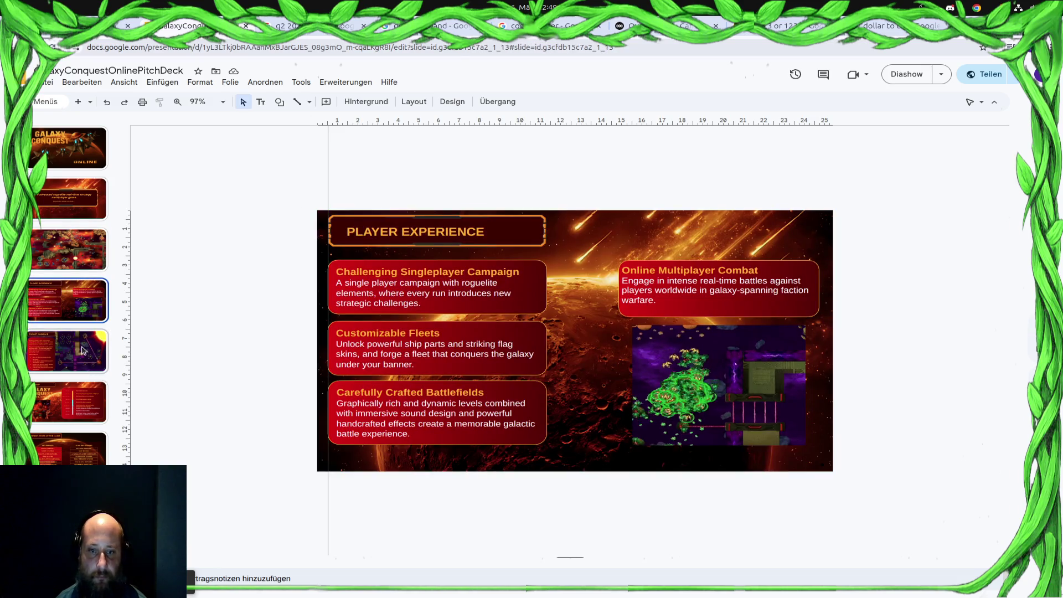
{"action": "left_click", "coordinate": [95, 365]}
{"action": "left_click", "coordinate": [509, 237]}
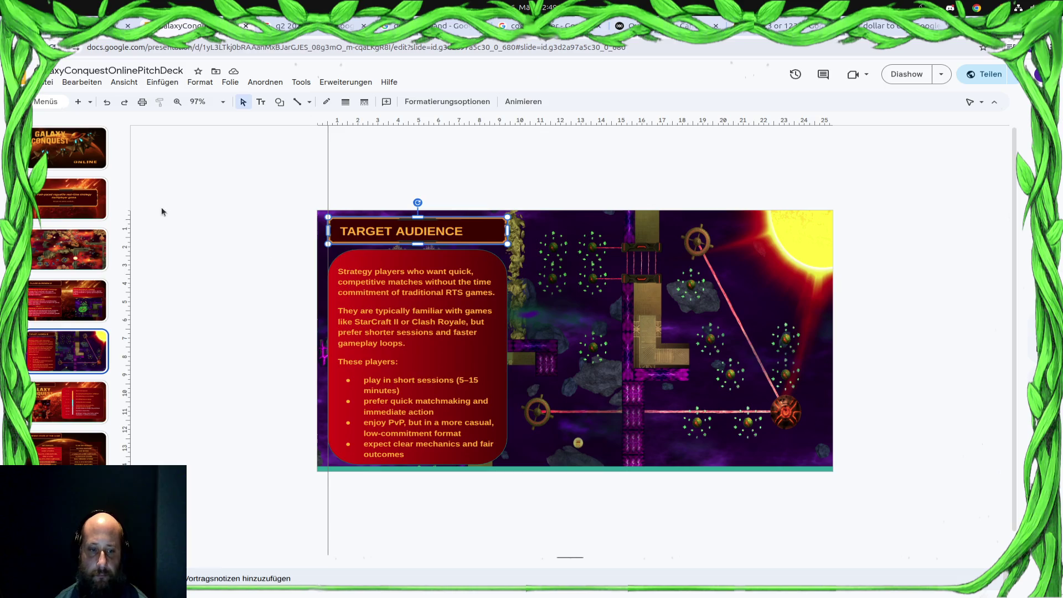
{"action": "left_click", "coordinate": [92, 308]}
{"action": "key", "text": "ctrl+v"}
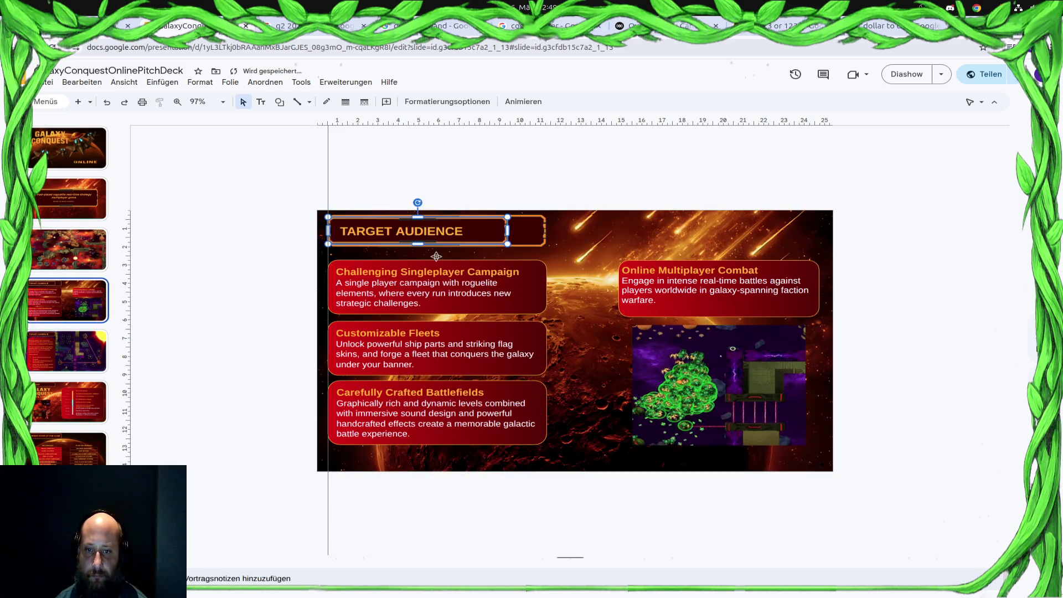
{"action": "left_click_drag", "start_coordinate": [508, 231], "coordinate": [757, 233]}
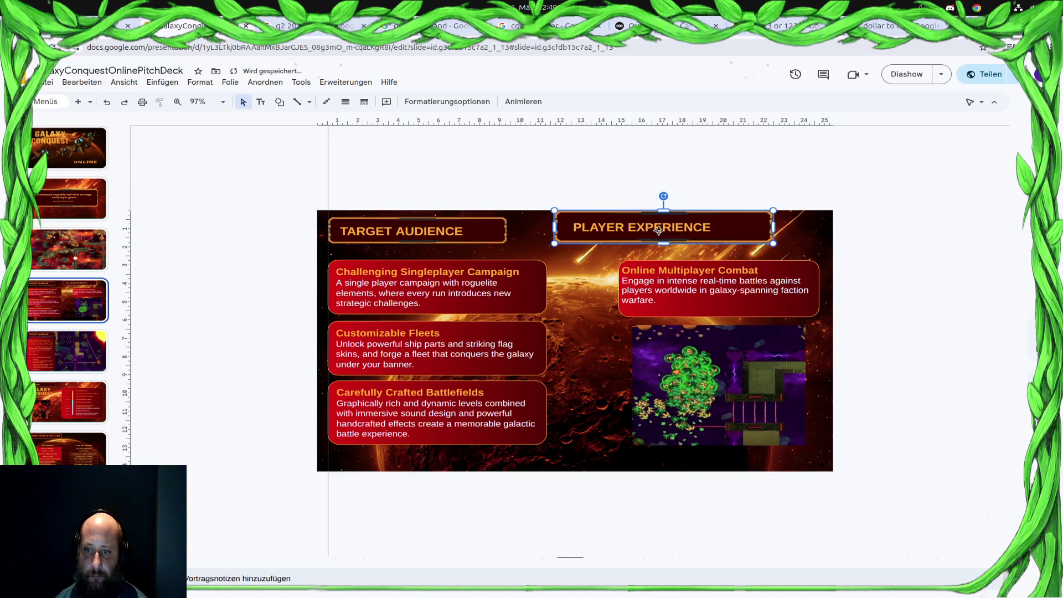
Replace the pasted banner's wording with PLAYER EXPERIENCE taken from the old heading.
{"action": "left_click", "coordinate": [716, 227]}
{"action": "double_click", "coordinate": [717, 227]}
{"action": "left_click_drag", "start_coordinate": [717, 228], "coordinate": [605, 221]}
{"action": "left_click", "coordinate": [471, 233]}
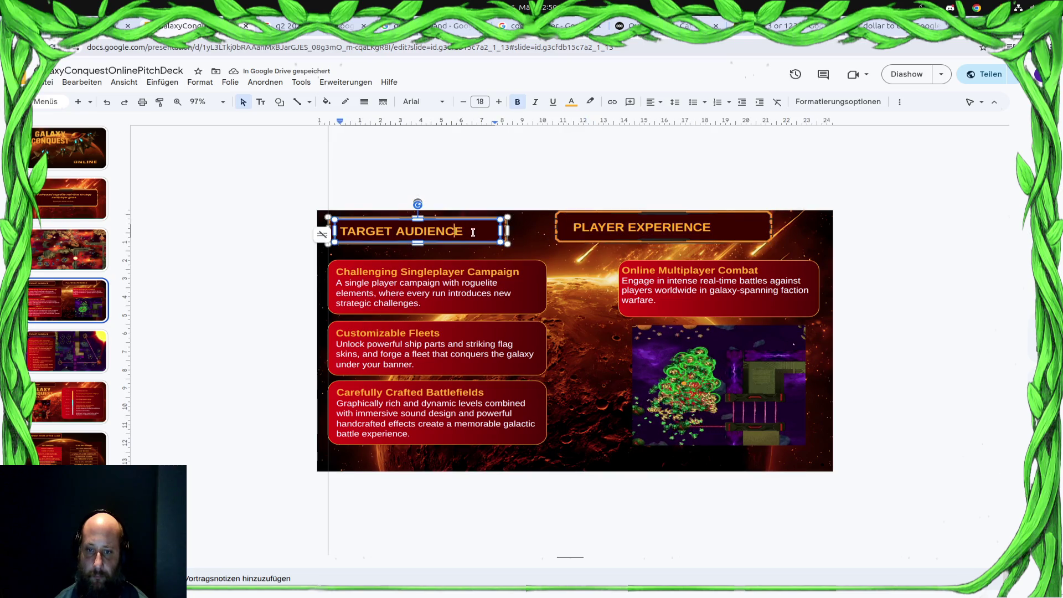
{"action": "key", "text": "ctrl+a"}
{"action": "type", "text": "PLAYER EXPERIENCE"}
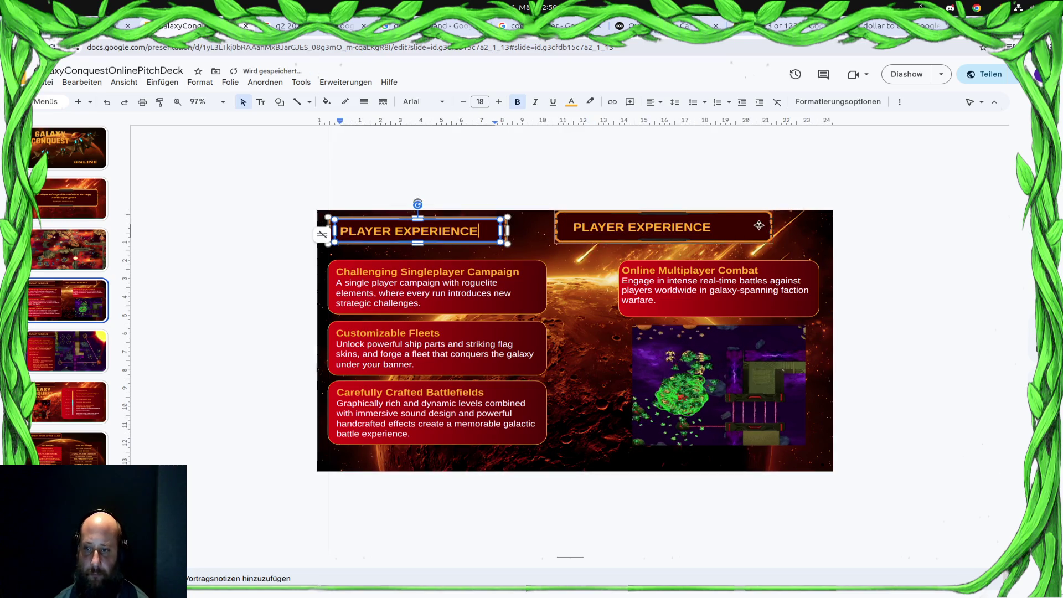
Delete the old PLAYER EXPERIENCE banner and return to the Target Audience slide.
{"action": "left_click", "coordinate": [748, 232]}
{"action": "key", "text": "Delete"}
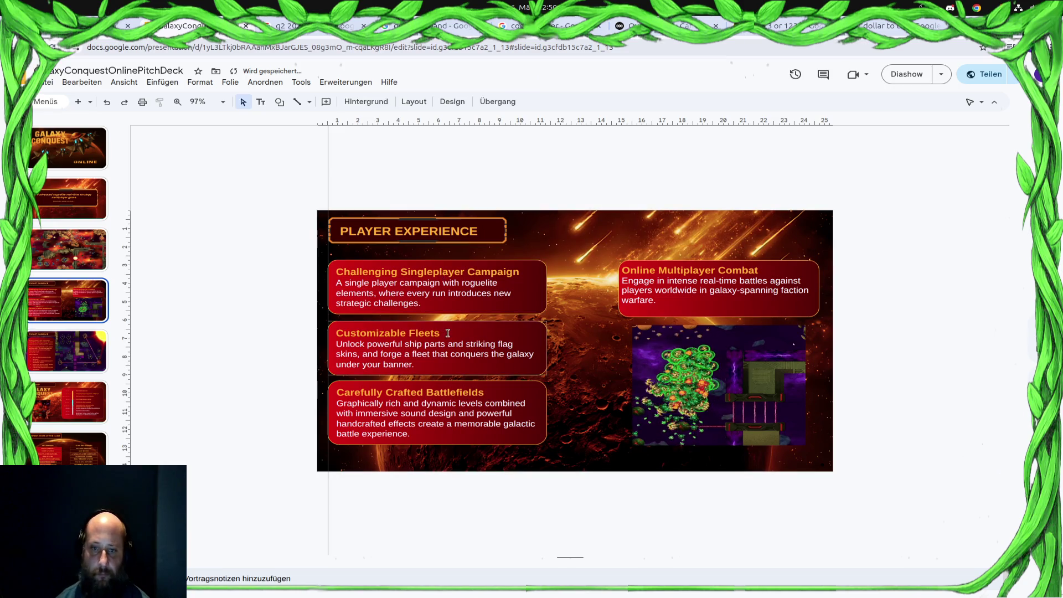
{"action": "left_click", "coordinate": [83, 340]}
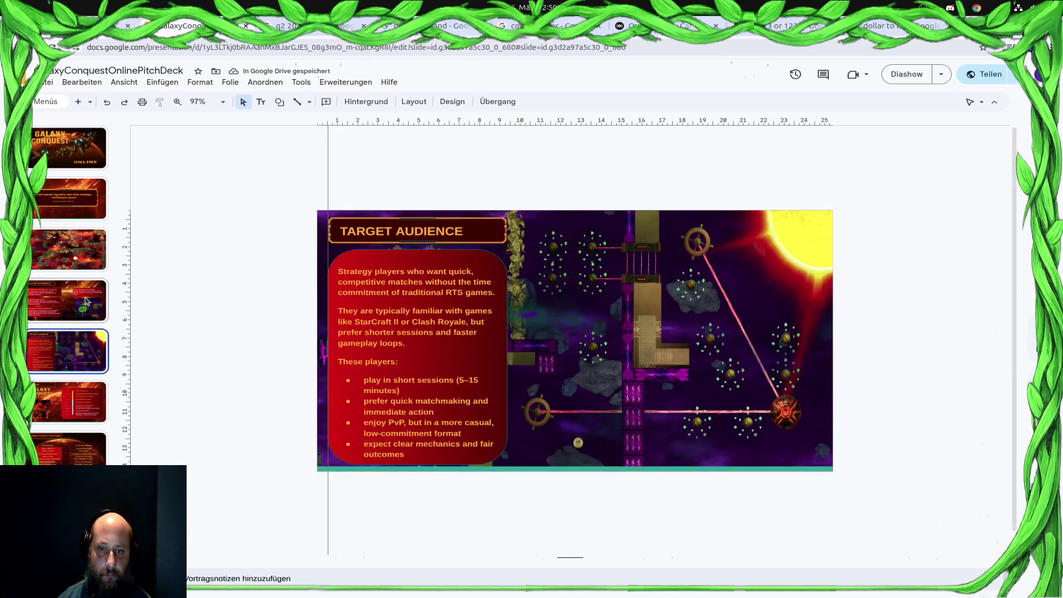
Go to the Roadmap slide and undo a wrong banner paste.
{"action": "left_click", "coordinate": [84, 400]}
{"action": "key", "text": "Up"}
{"action": "key", "text": "Down"}
{"action": "key", "text": "Up"}
{"action": "key", "text": "Down"}
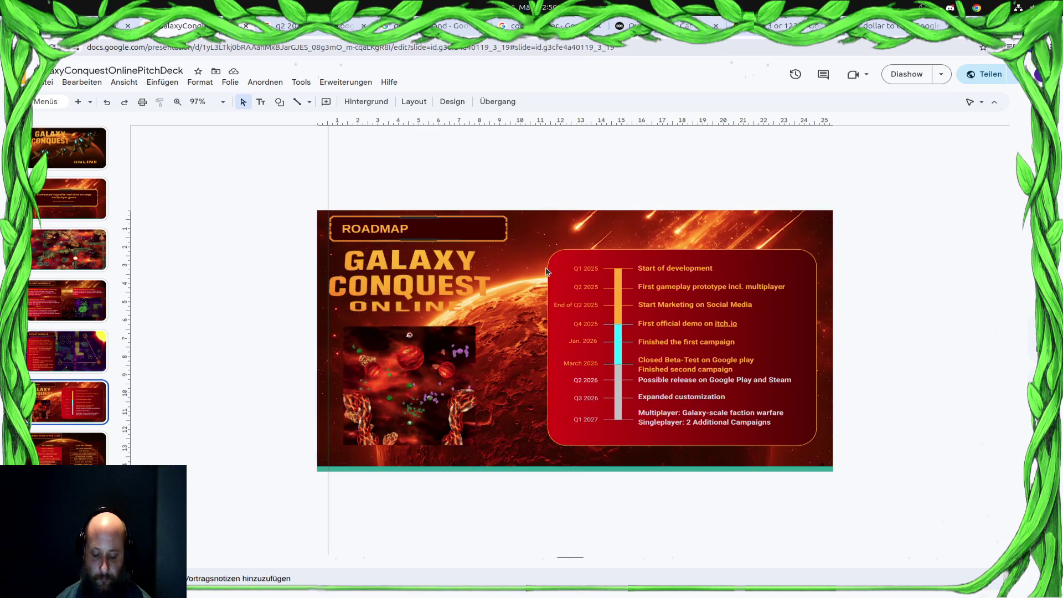
{"action": "key", "text": "ctrl+v"}
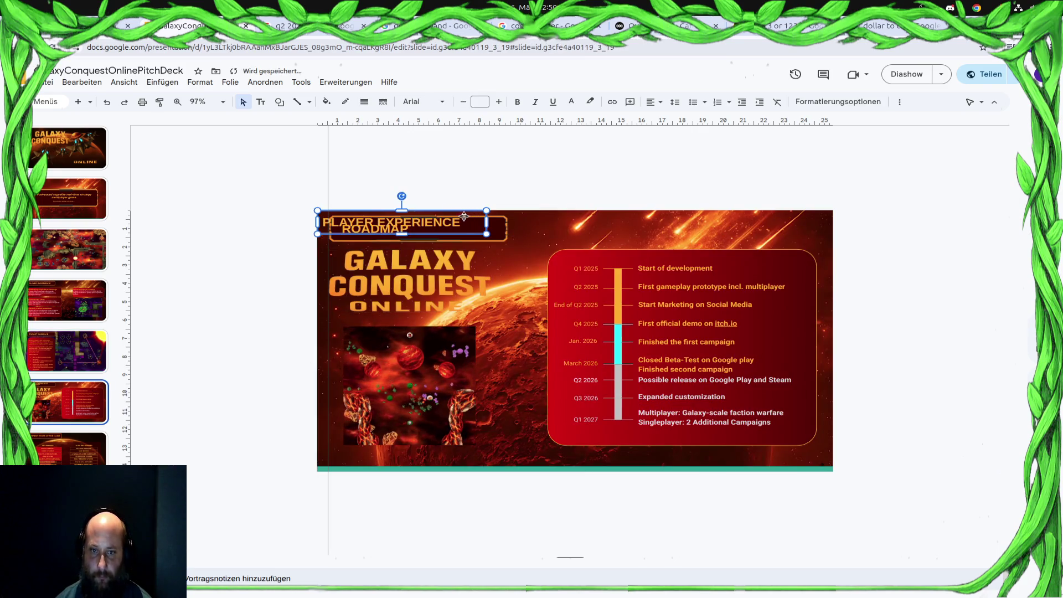
{"action": "key", "text": "ctrl+z"}
Copy the TARGET AUDIENCE banner onto the Roadmap slide, move it right and retype it as ROADMAP.
{"action": "key", "text": "Up"}
{"action": "left_click", "coordinate": [479, 225]}
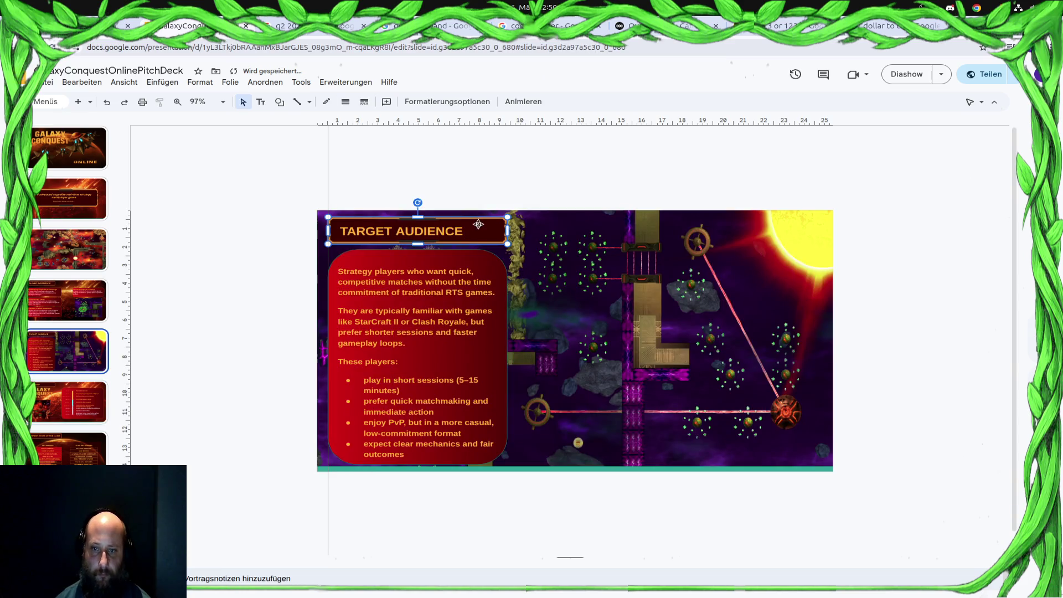
{"action": "key", "text": "Escape"}
{"action": "key", "text": "Down"}
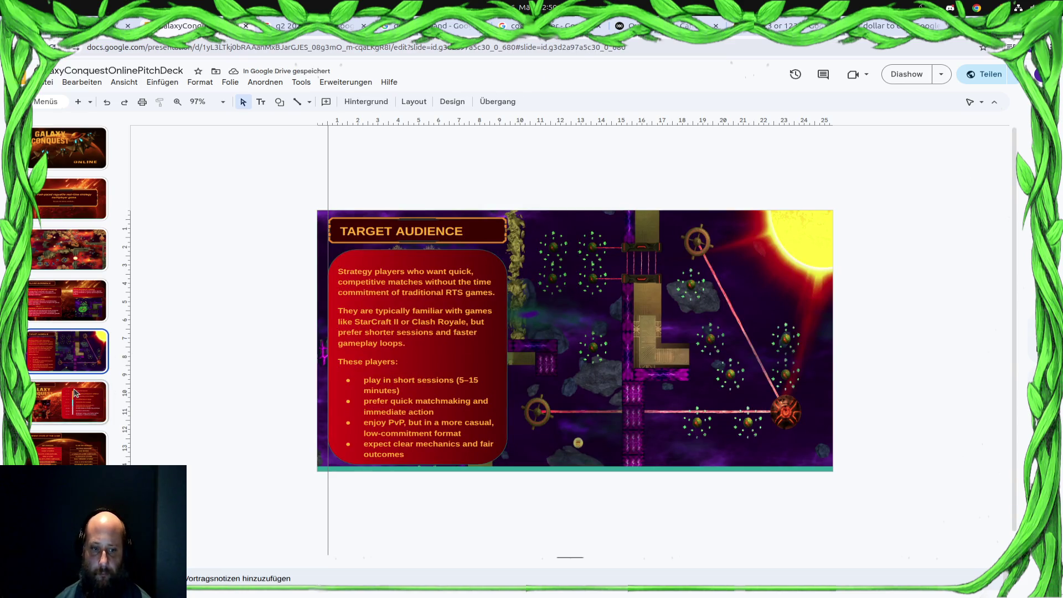
{"action": "key", "text": "ctrl+v"}
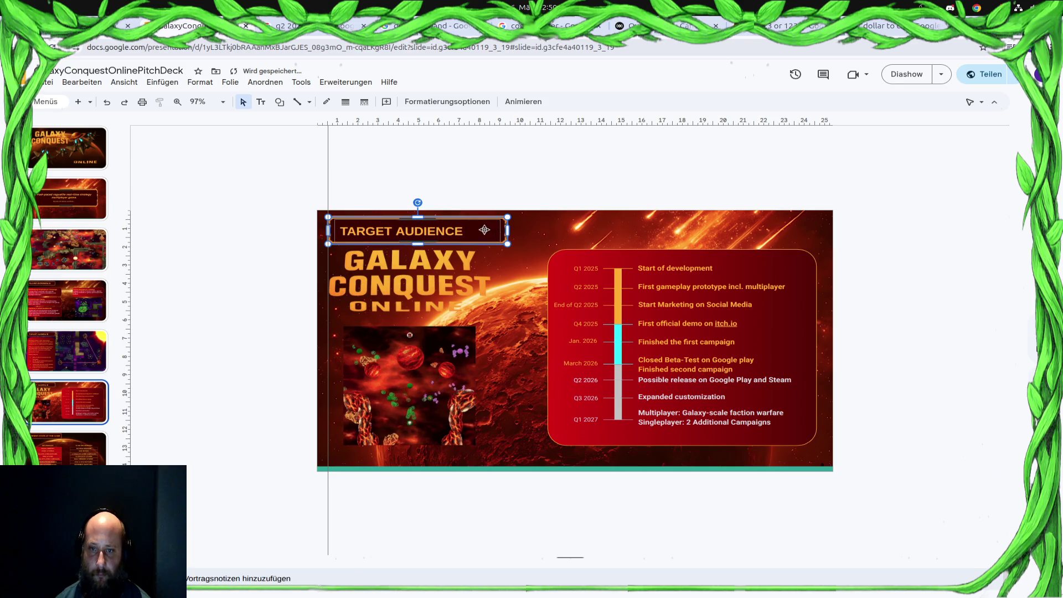
{"action": "left_click_drag", "start_coordinate": [480, 218], "coordinate": [693, 217]}
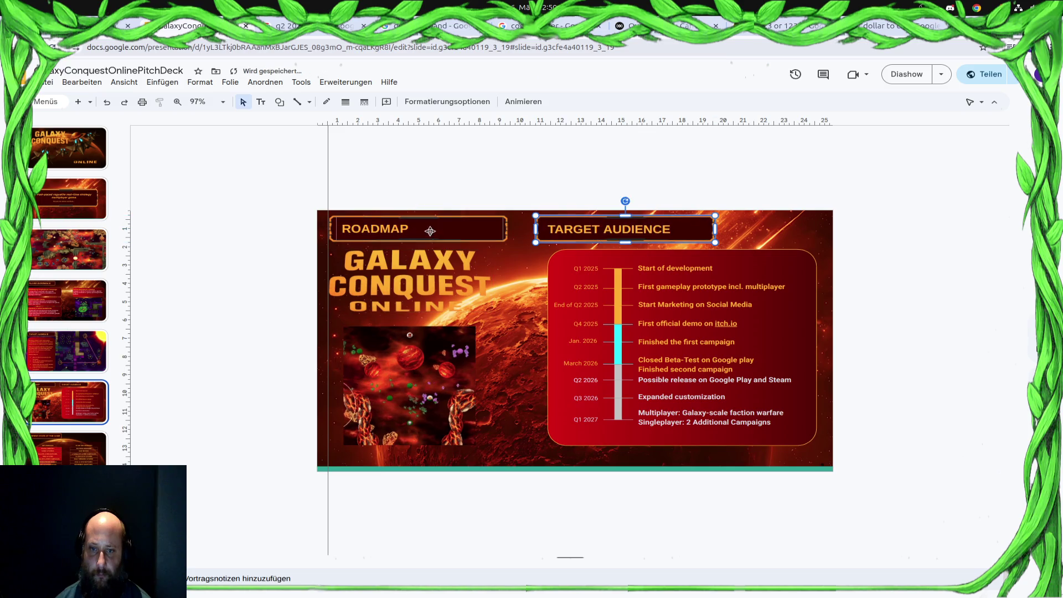
{"action": "left_click", "coordinate": [662, 228]}
{"action": "double_click", "coordinate": [669, 229]}
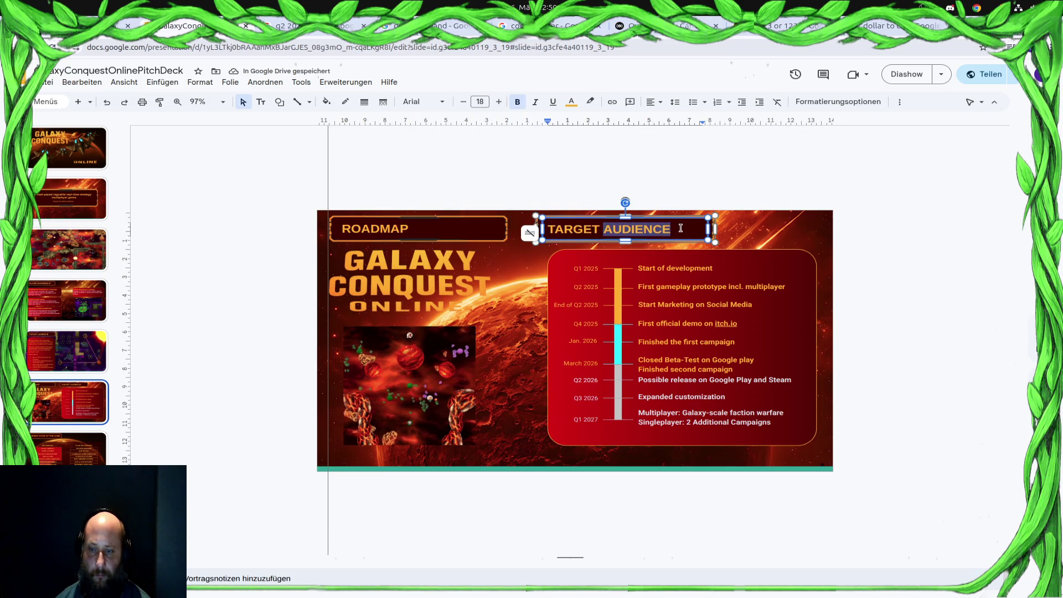
{"action": "key", "text": "BackSpace"}
{"action": "key", "text": "BackSpace"}
{"action": "key", "text": "BackSpace"}
{"action": "type", "text": "OADMAP"}
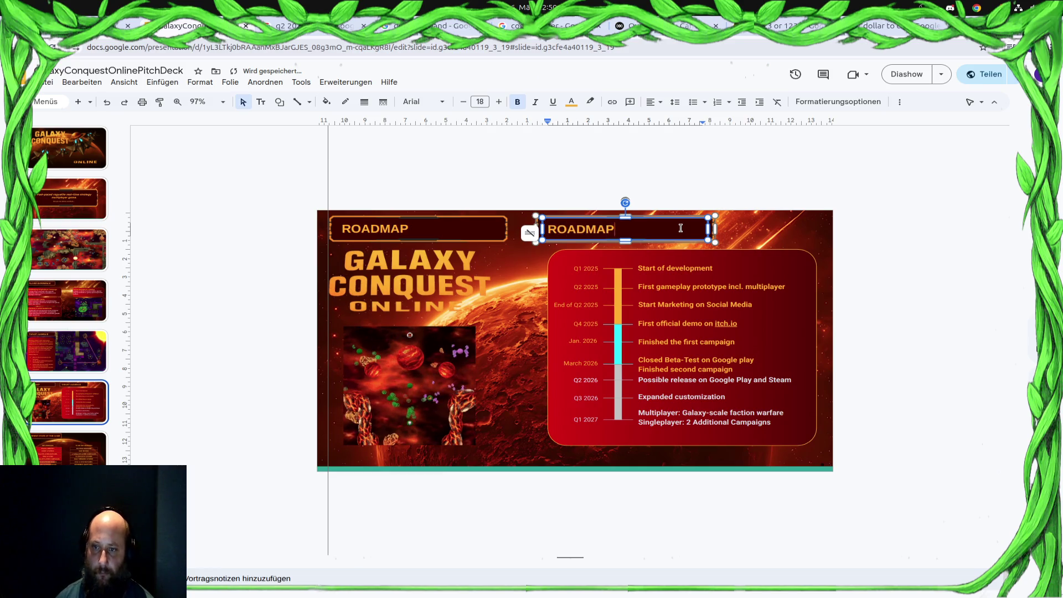
Delete the old ROADMAP title text and its backing frame, leaving the new framed banner.
{"action": "left_click", "coordinate": [490, 220]}
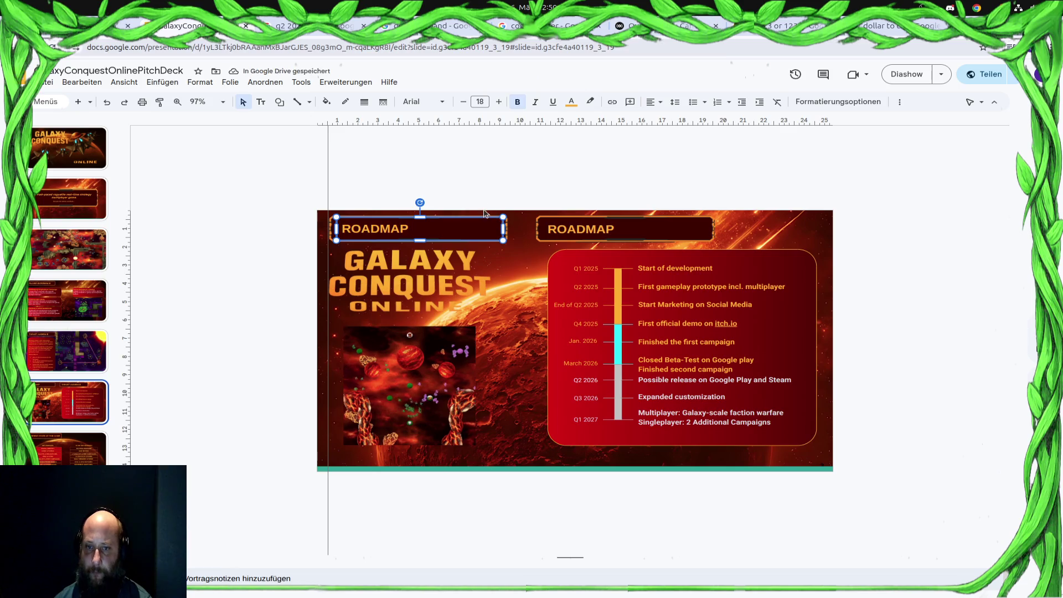
{"action": "left_click", "coordinate": [508, 225]}
{"action": "key", "text": "Delete"}
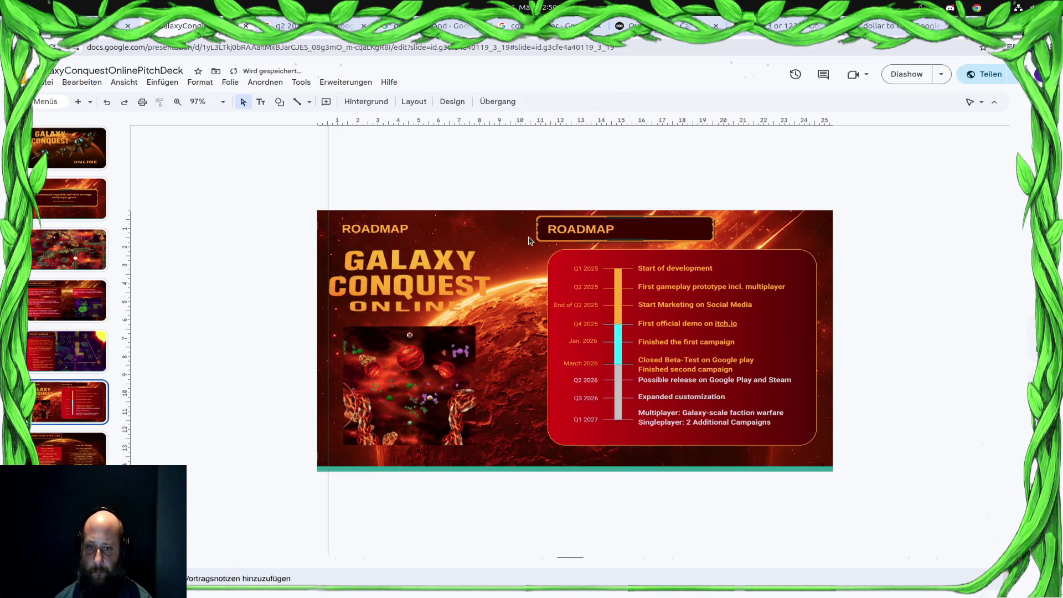
{"action": "left_click", "coordinate": [418, 228]}
{"action": "key", "text": "Delete"}
{"action": "left_click", "coordinate": [643, 224]}
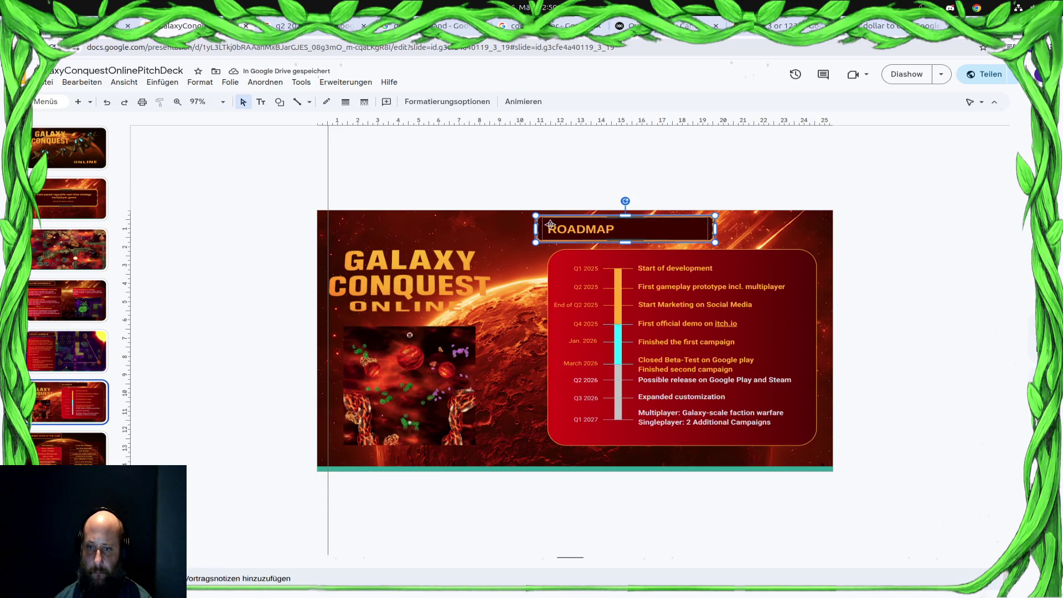
Move the framed ROADMAP banner to the slide's top-left and add a horizontal guide along its top.
{"action": "right_click", "coordinate": [683, 228]}
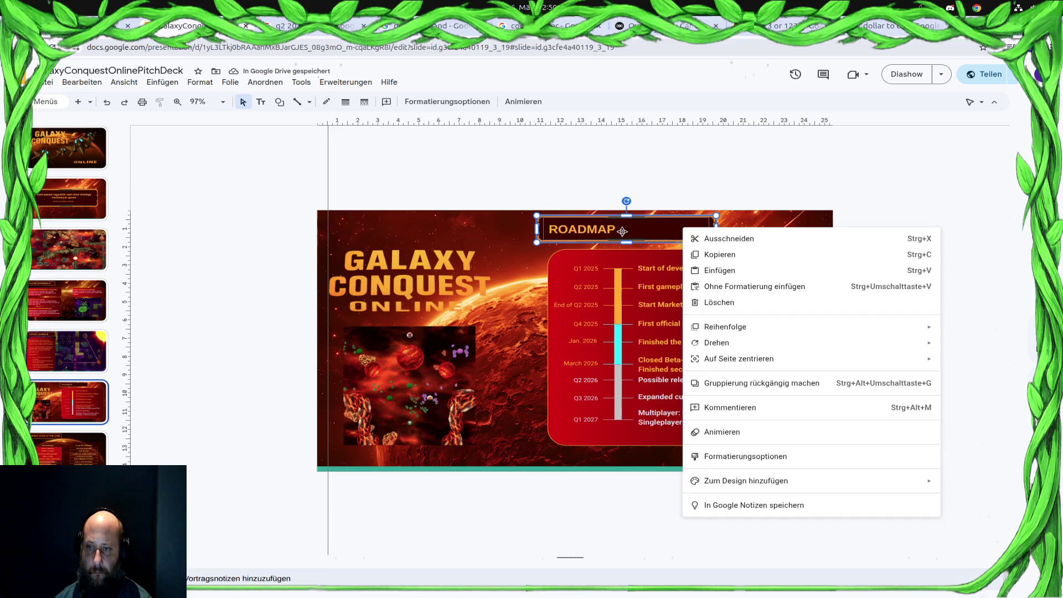
{"action": "left_click", "coordinate": [633, 233]}
{"action": "left_click", "coordinate": [662, 214]}
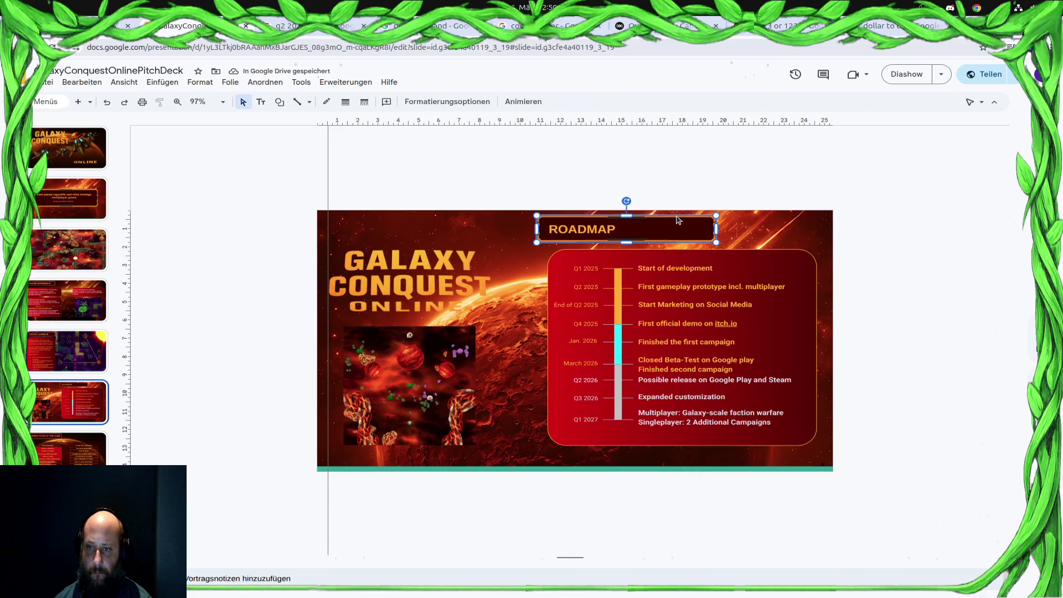
{"action": "left_click_drag", "start_coordinate": [657, 239], "coordinate": [457, 239]}
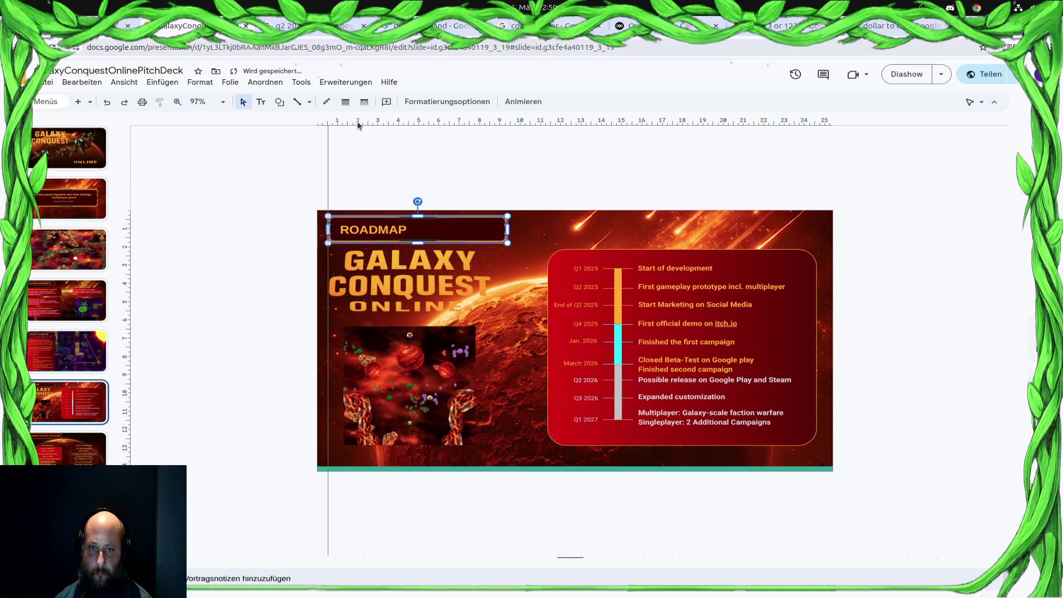
{"action": "left_click_drag", "start_coordinate": [357, 122], "coordinate": [288, 218]}
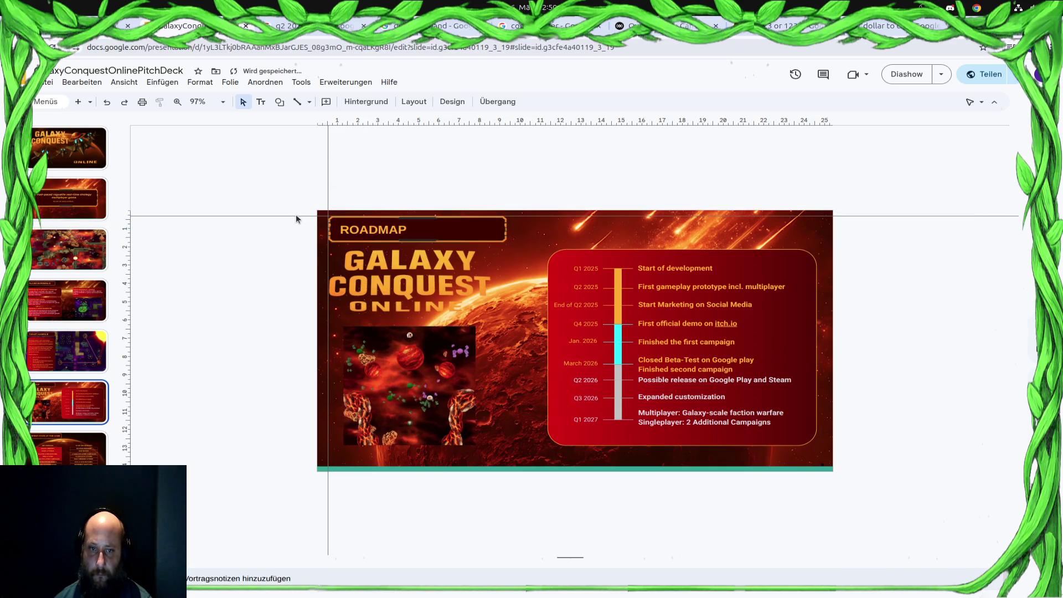
{"action": "left_click", "coordinate": [71, 364]}
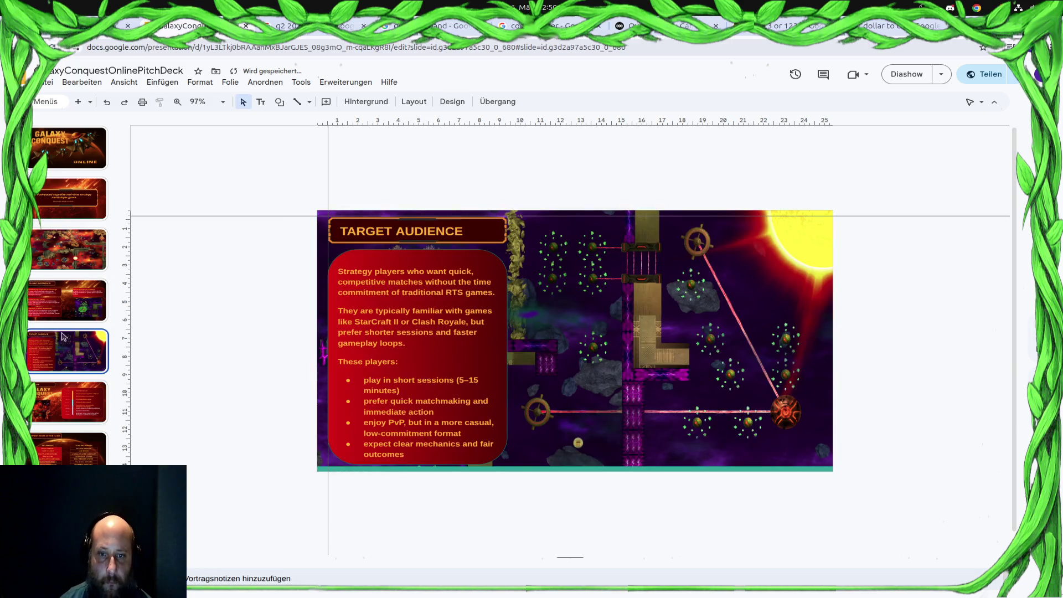
Align the TARGET AUDIENCE and PLAYER EXPERIENCE banners to the horizontal guide.
{"action": "left_click", "coordinate": [486, 231]}
{"action": "left_click_drag", "start_coordinate": [508, 241], "coordinate": [509, 243]}
{"action": "left_click", "coordinate": [83, 307]}
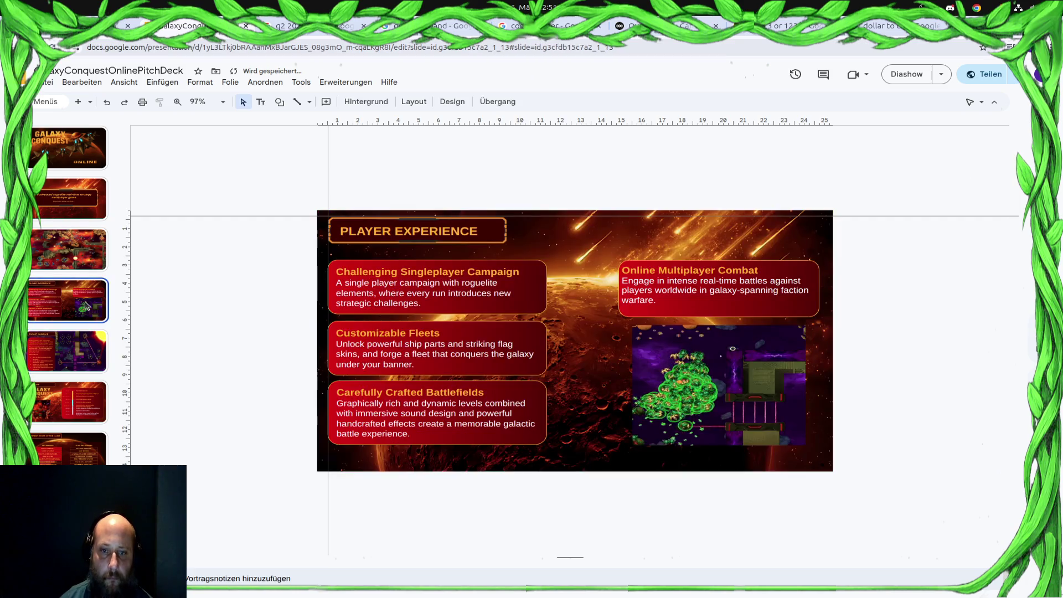
{"action": "left_click", "coordinate": [499, 229]}
{"action": "key", "text": "Up"}
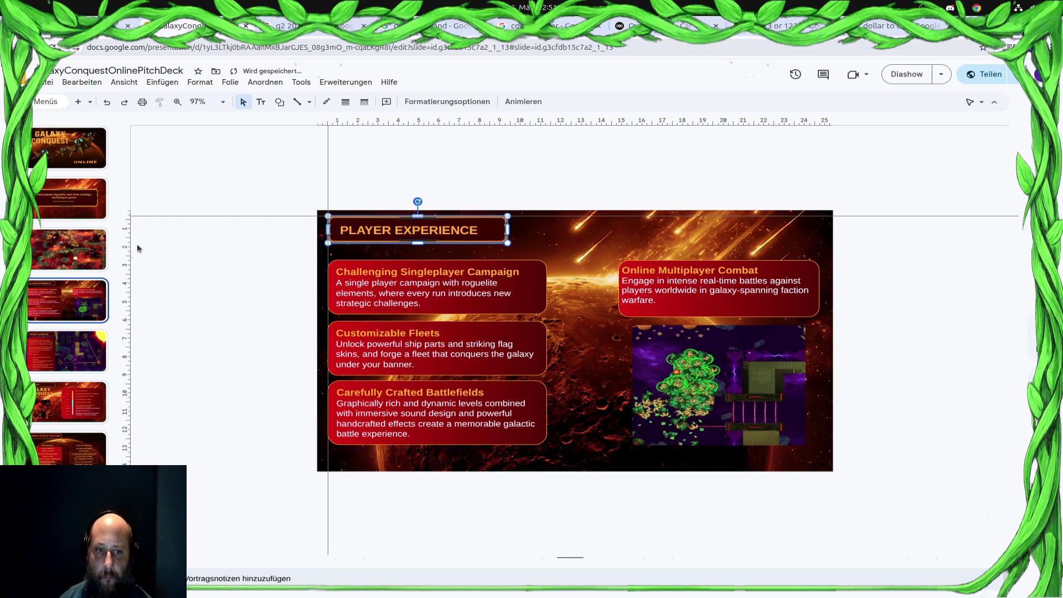
Add a vertical guide at the banner's right edge and paste the banner onto the Current State slide.
{"action": "mouse_move", "coordinate": [125, 238]}
{"action": "left_mouse_down"}
{"action": "mouse_move", "coordinate": [523, 197]}
{"action": "mouse_move", "coordinate": [508, 201]}
{"action": "left_mouse_up"}
{"action": "left_click", "coordinate": [75, 347]}
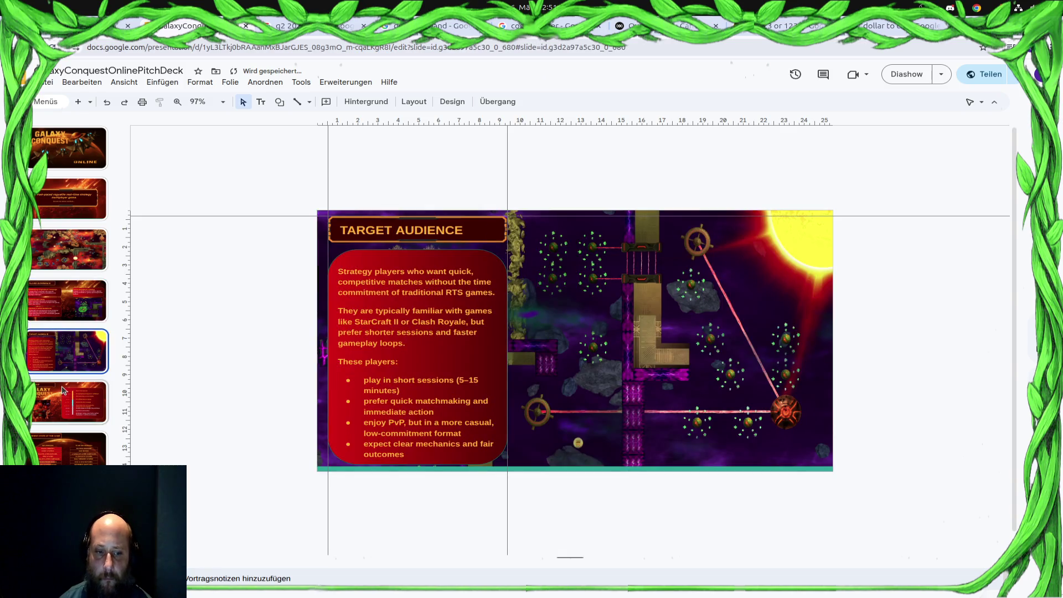
{"action": "left_click", "coordinate": [63, 393]}
{"action": "left_click", "coordinate": [69, 457]}
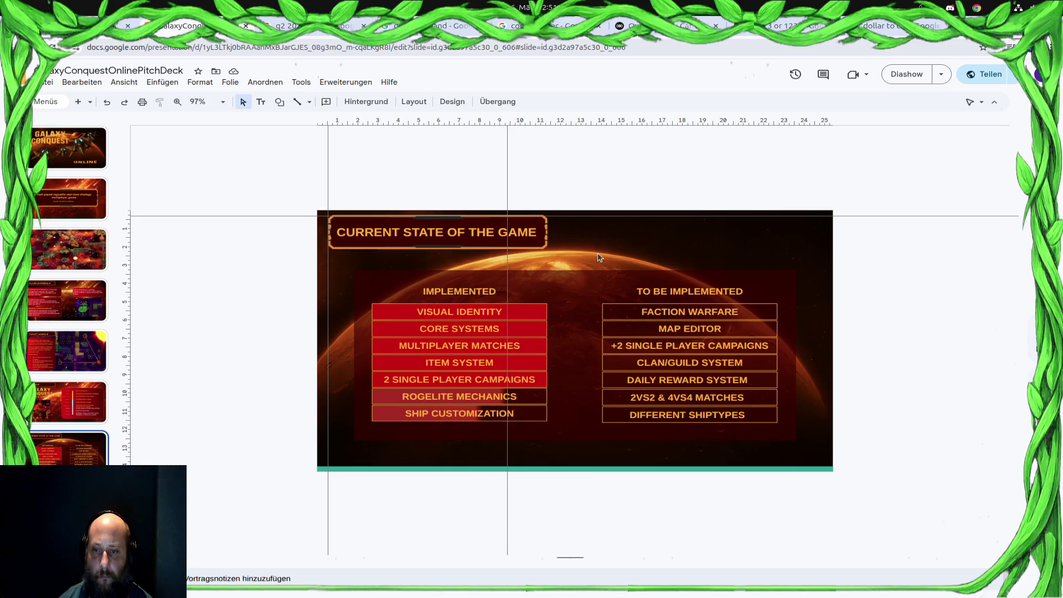
{"action": "key", "text": "ctrl+v"}
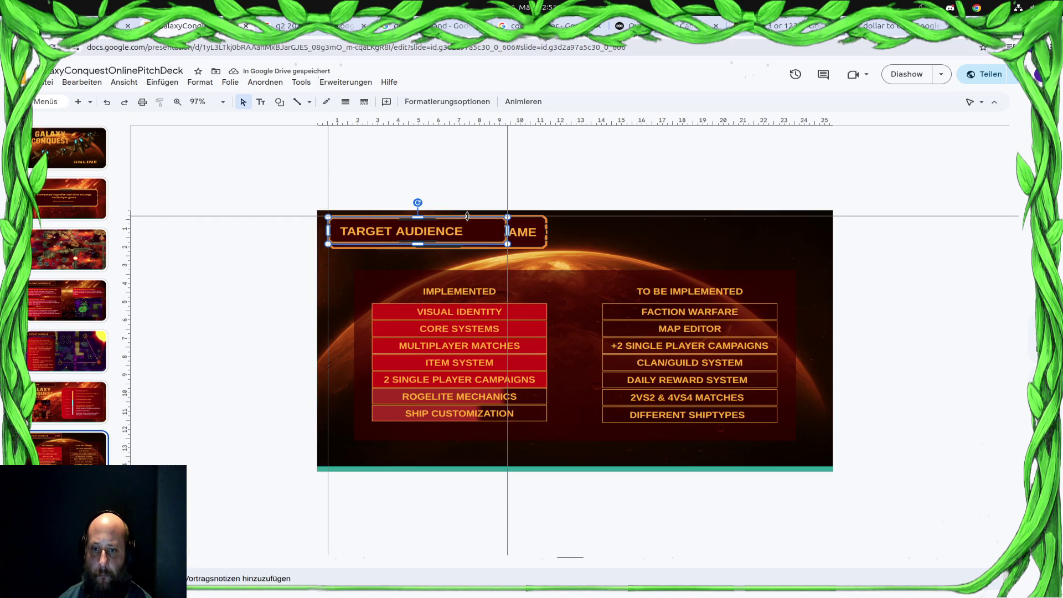
Retype the pasted banner as CURRENT STATE using the words from the old title.
{"action": "left_click_drag", "start_coordinate": [490, 218], "coordinate": [740, 220]}
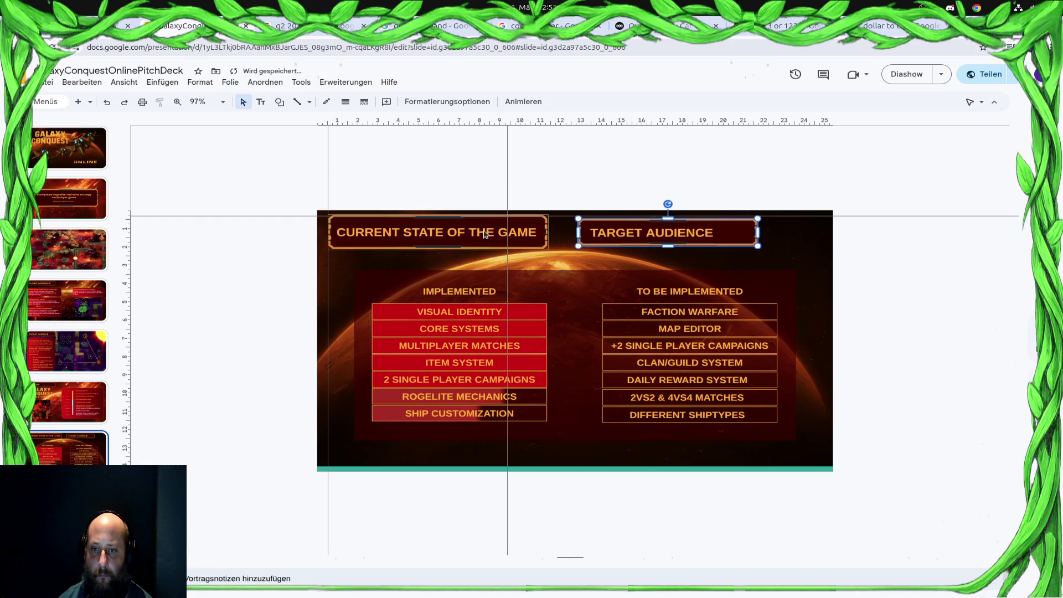
{"action": "left_click", "coordinate": [479, 226]}
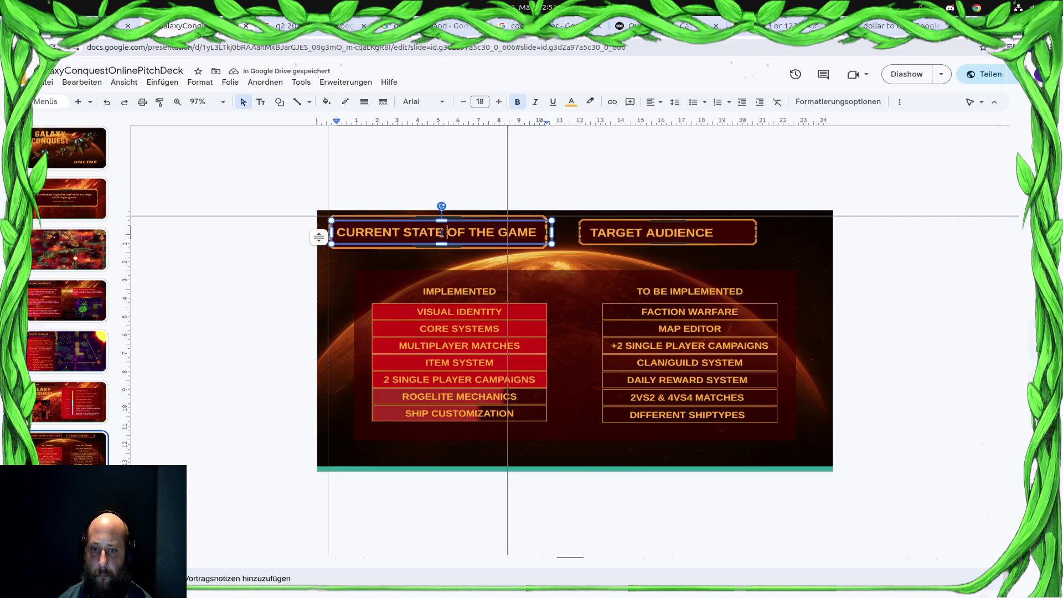
{"action": "left_click_drag", "start_coordinate": [448, 233], "coordinate": [335, 232]}
{"action": "key", "text": "ctrl+c"}
{"action": "left_click", "coordinate": [667, 239]}
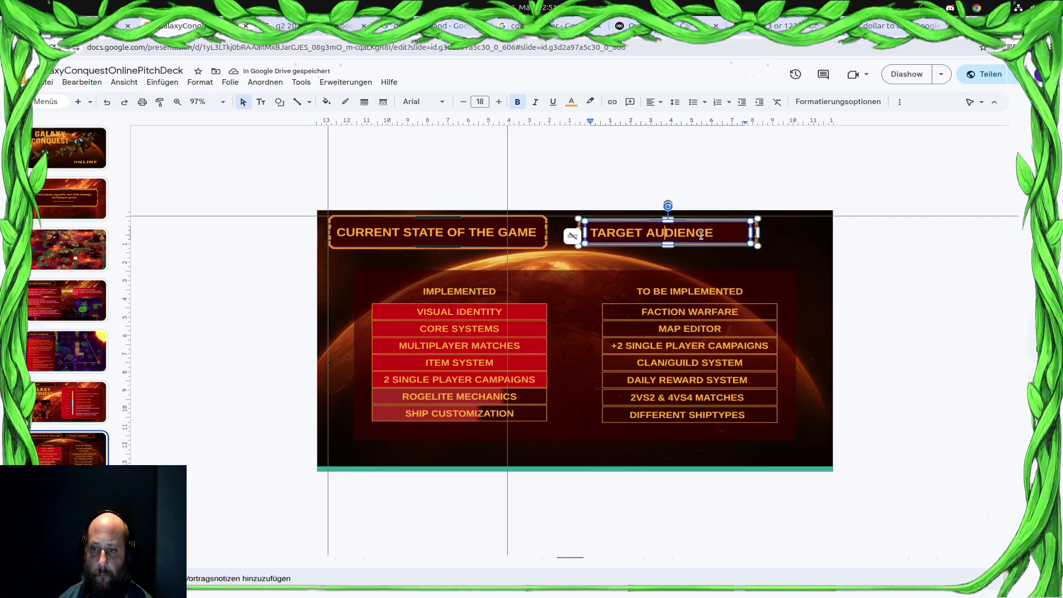
{"action": "key", "text": "ctrl+a"}
{"action": "key", "text": "ctrl+v"}
{"action": "left_click", "coordinate": [515, 221]}
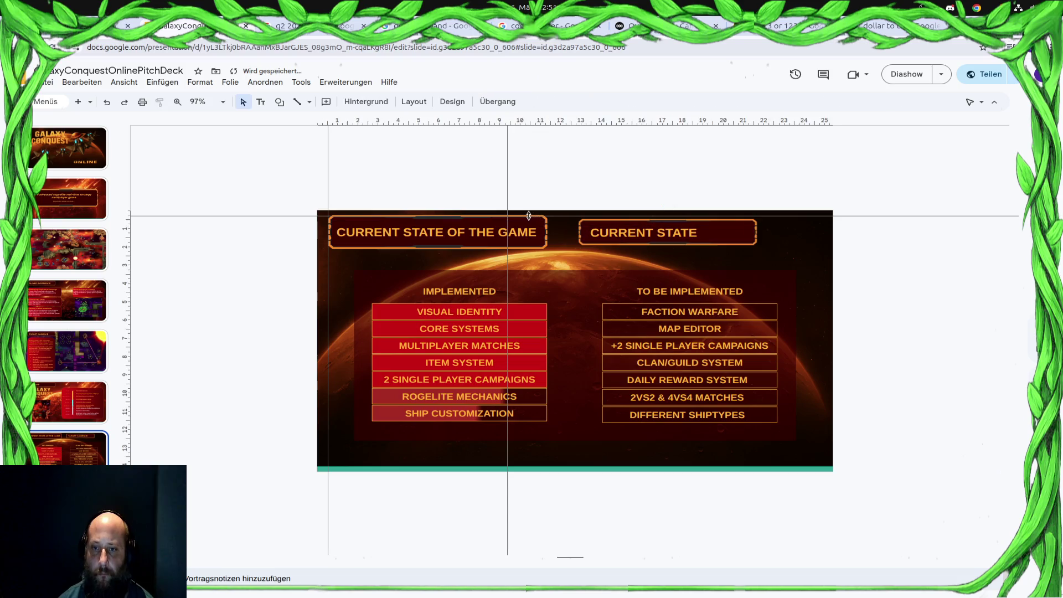
Delete the old CURRENT STATE OF THE GAME title and frame; place the new banner top-left.
{"action": "left_click", "coordinate": [515, 221]}
{"action": "left_click", "coordinate": [547, 222]}
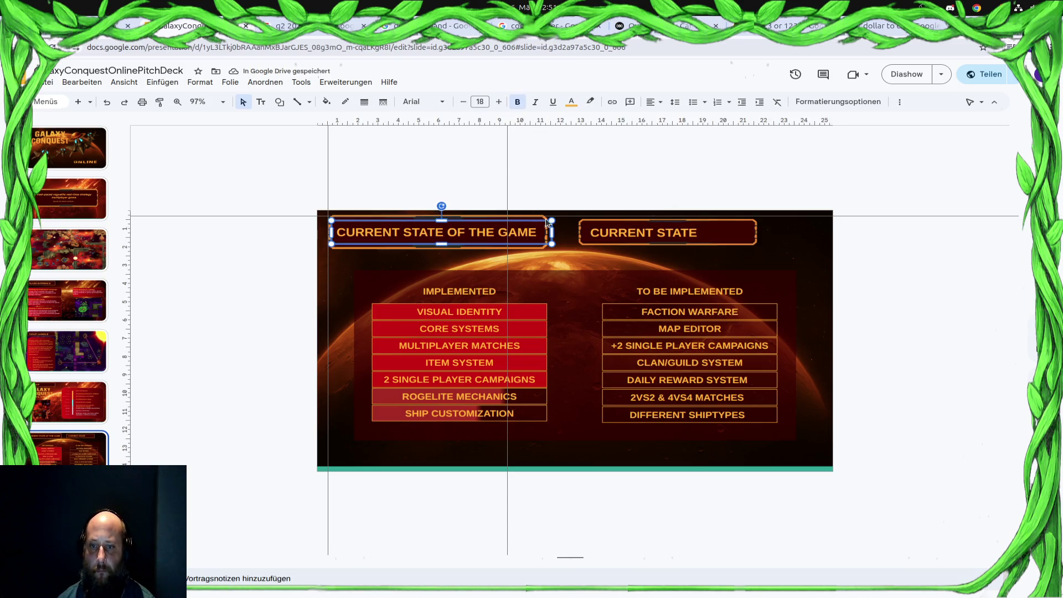
{"action": "key", "text": "Delete"}
{"action": "left_click", "coordinate": [544, 225]}
{"action": "key", "text": "Delete"}
{"action": "left_click", "coordinate": [715, 233]}
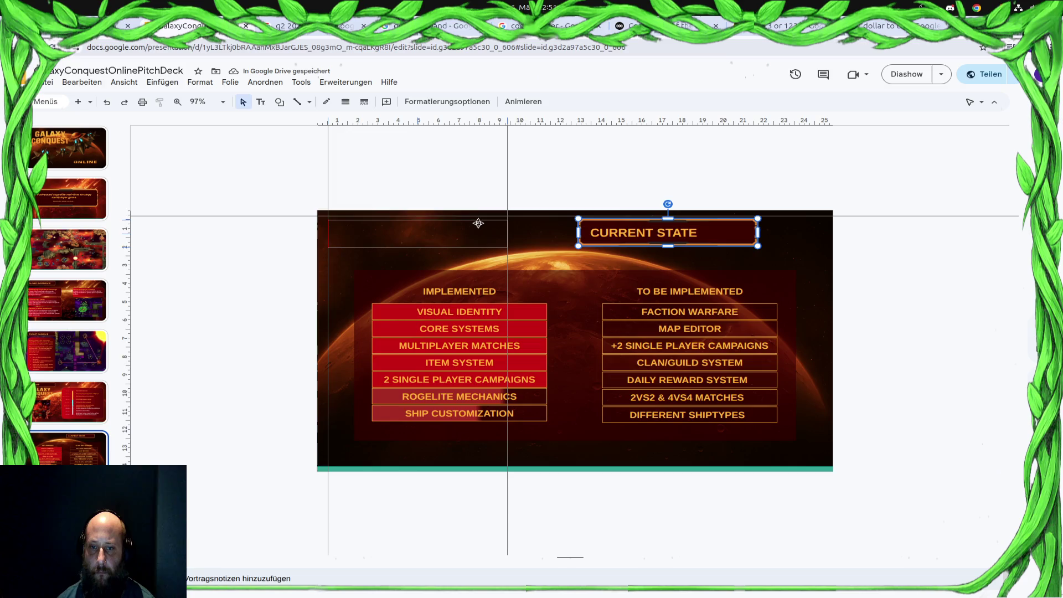
{"action": "key", "text": "ctrl+z"}
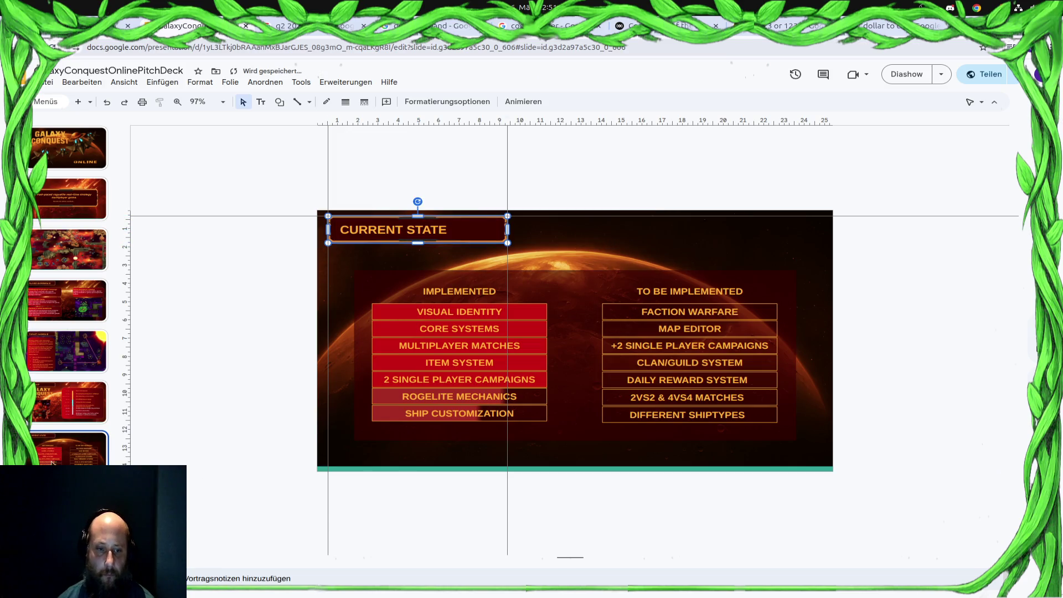
{"action": "key", "text": "Escape"}
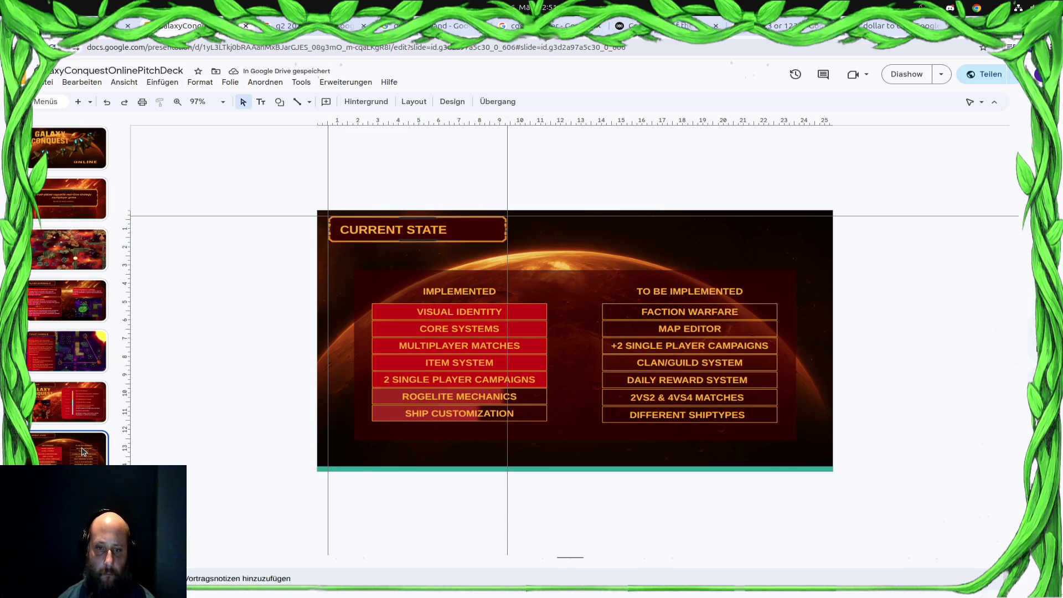
Move to the budget slide and start editing its title.
{"action": "key", "text": "Down"}
{"action": "left_click", "coordinate": [477, 237]}
{"action": "left_click", "coordinate": [414, 240]}
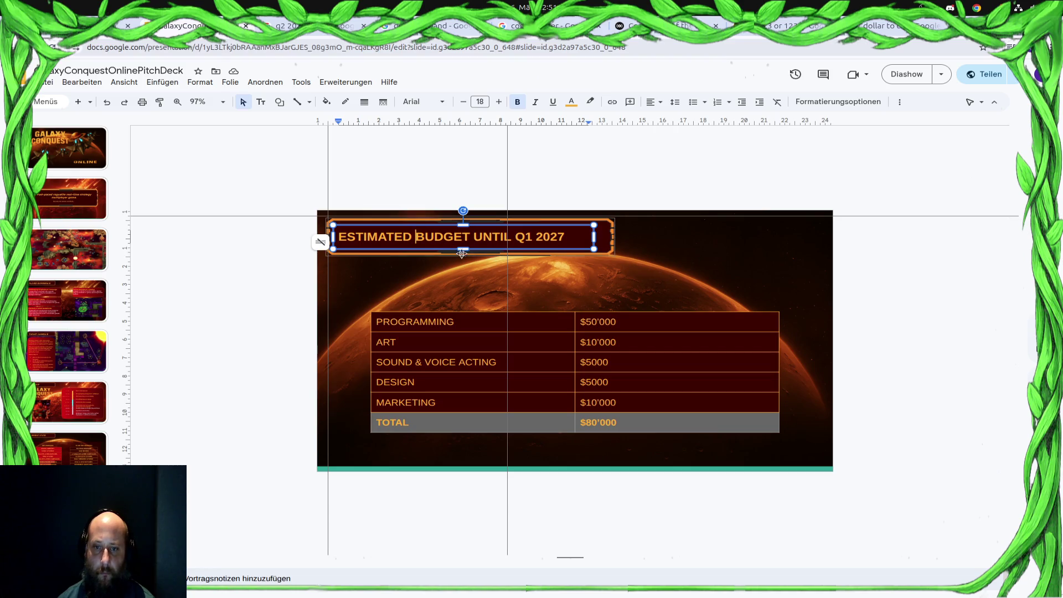
Paste a copy of the CURRENT STATE banner below the budget slide's title.
{"action": "left_click", "coordinate": [640, 249]}
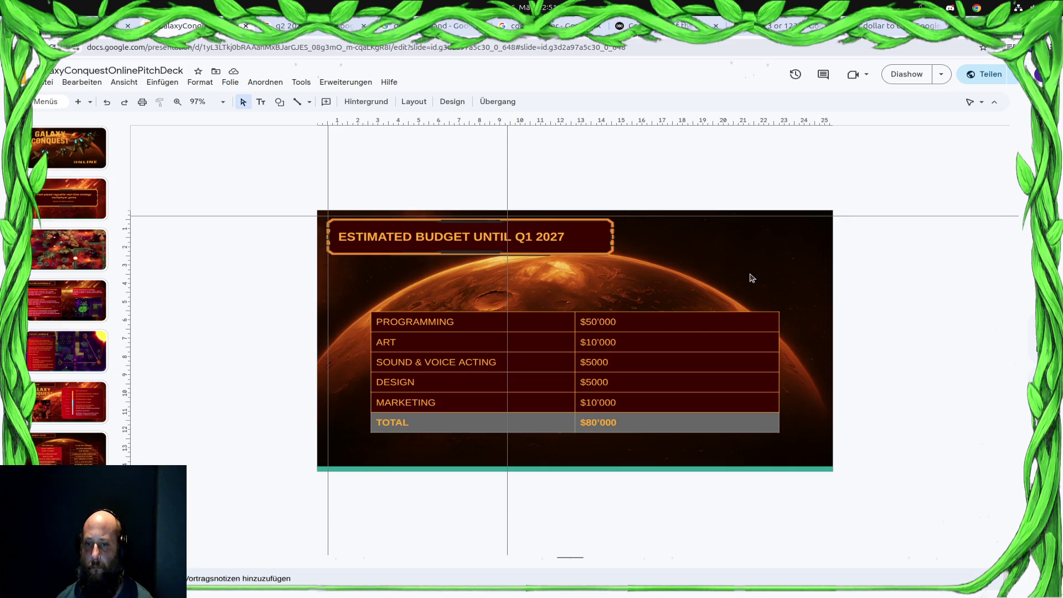
{"action": "key", "text": "ctrl+v"}
{"action": "left_click_drag", "start_coordinate": [455, 228], "coordinate": [527, 290]}
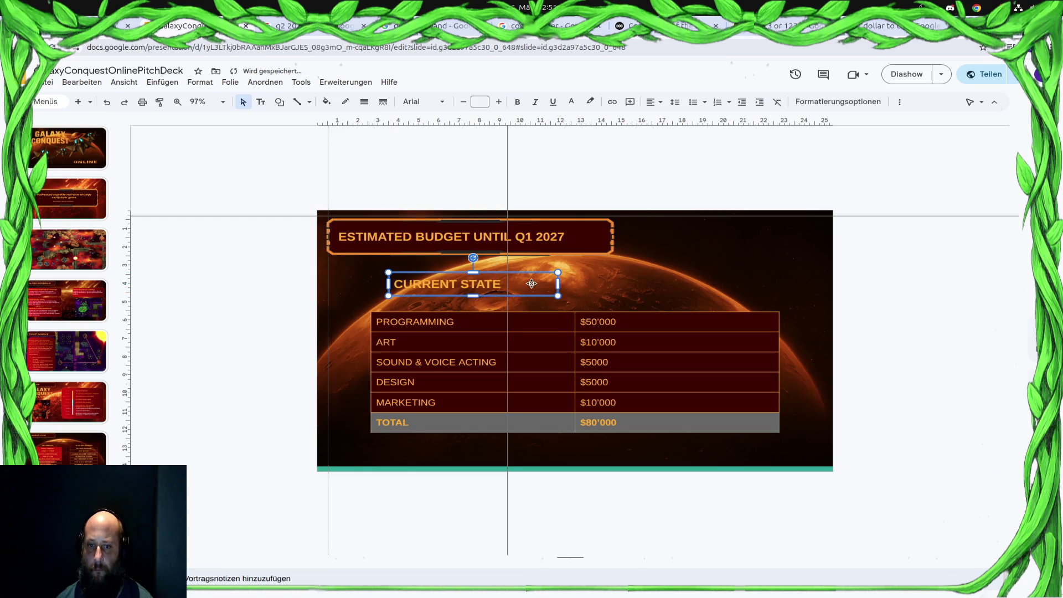
{"action": "key", "text": "ctrl+z"}
{"action": "key", "text": "ctrl+z"}
{"action": "key", "text": "ctrl+z"}
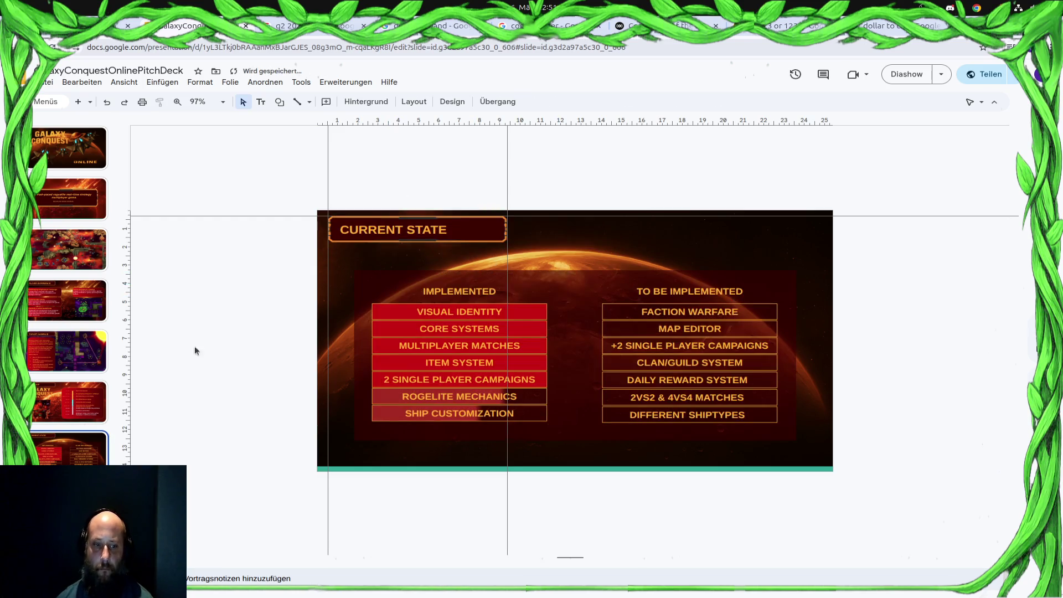
{"action": "left_click", "coordinate": [452, 230]}
{"action": "key", "text": "ctrl+z"}
{"action": "key", "text": "ctrl+v"}
{"action": "left_click_drag", "start_coordinate": [473, 231], "coordinate": [490, 306]}
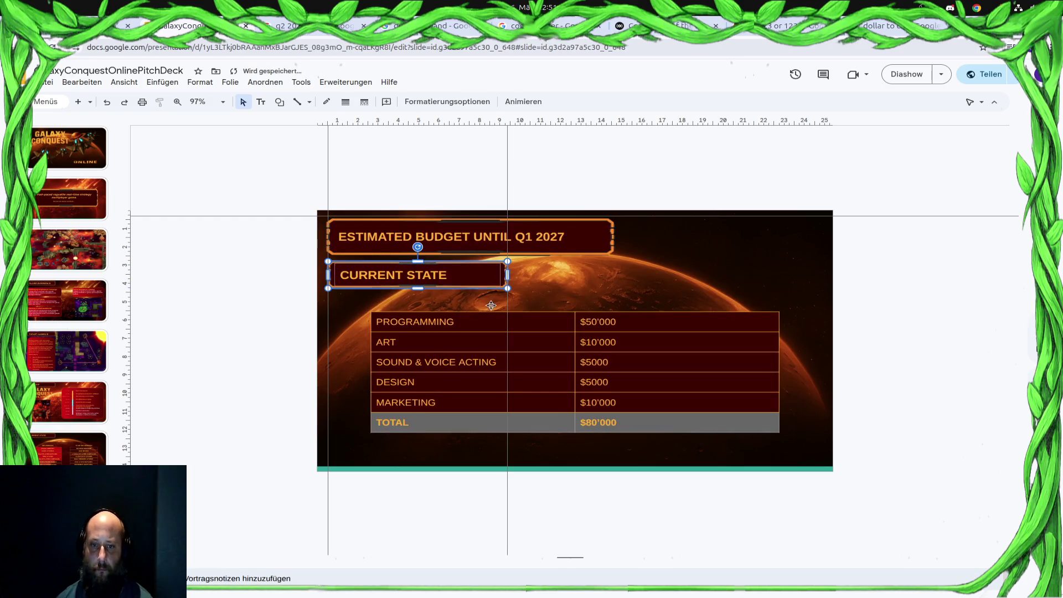
Replace the banner text with ESTIMATED BUDGET UNTIL Q1 2027 copied from the old title.
{"action": "left_click", "coordinate": [572, 237]}
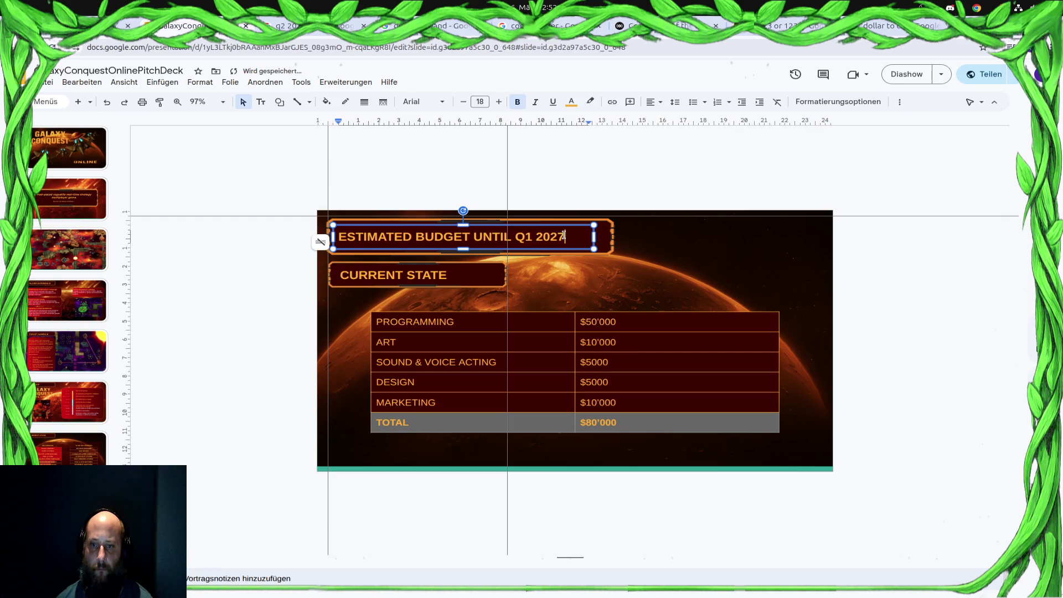
{"action": "triple_click", "coordinate": [568, 238]}
{"action": "key", "text": "ctrl+c"}
{"action": "left_click", "coordinate": [453, 275]}
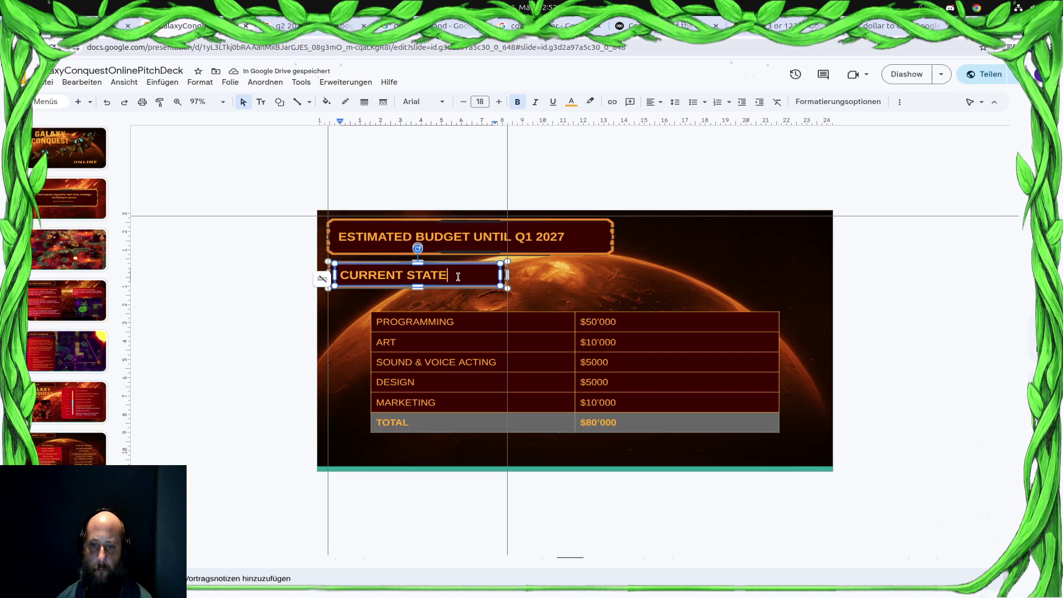
{"action": "left_click_drag", "start_coordinate": [453, 275], "coordinate": [337, 275]}
{"action": "key", "text": "ctrl+v"}
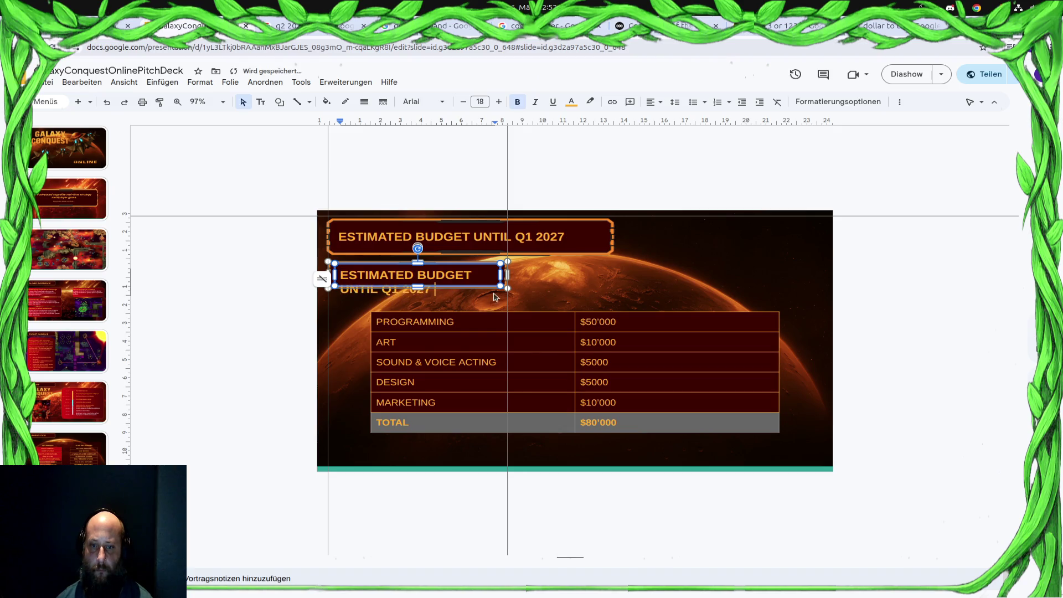
Widen the banner so ESTIMATED BUDGET UNTIL Q1 2027 fits on a single line.
{"action": "left_click_drag", "start_coordinate": [509, 277], "coordinate": [508, 272]}
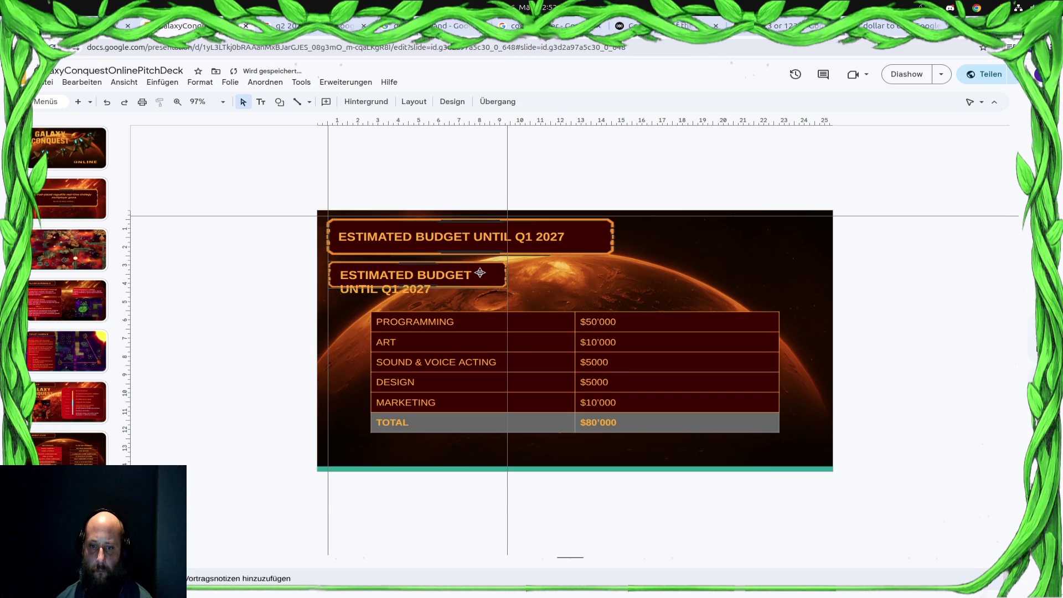
{"action": "left_click", "coordinate": [480, 274]}
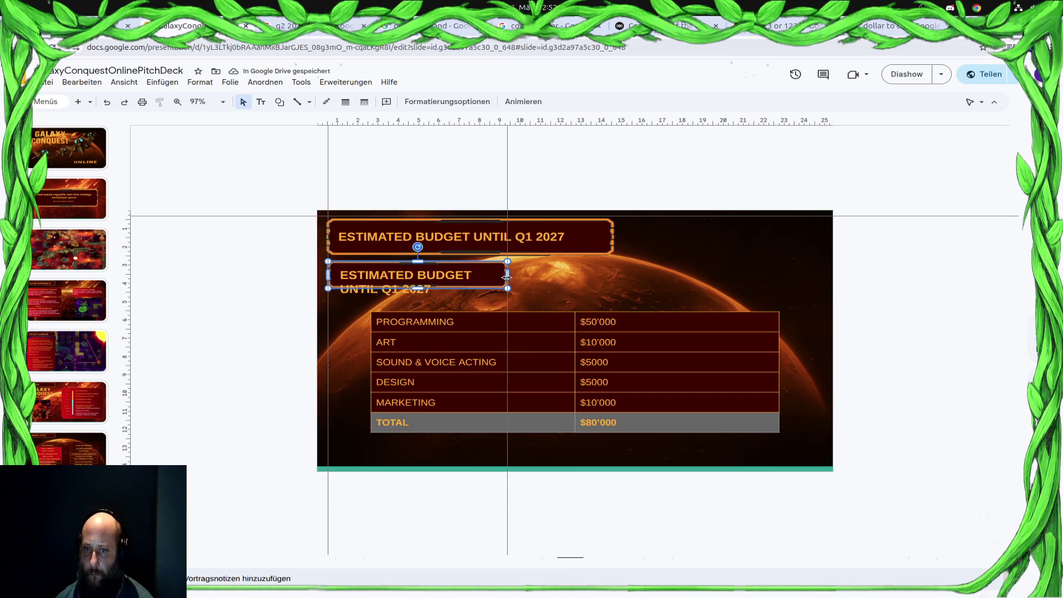
{"action": "key", "text": "Escape"}
{"action": "left_click_drag", "start_coordinate": [505, 276], "coordinate": [586, 274]}
{"action": "left_click", "coordinate": [504, 281]}
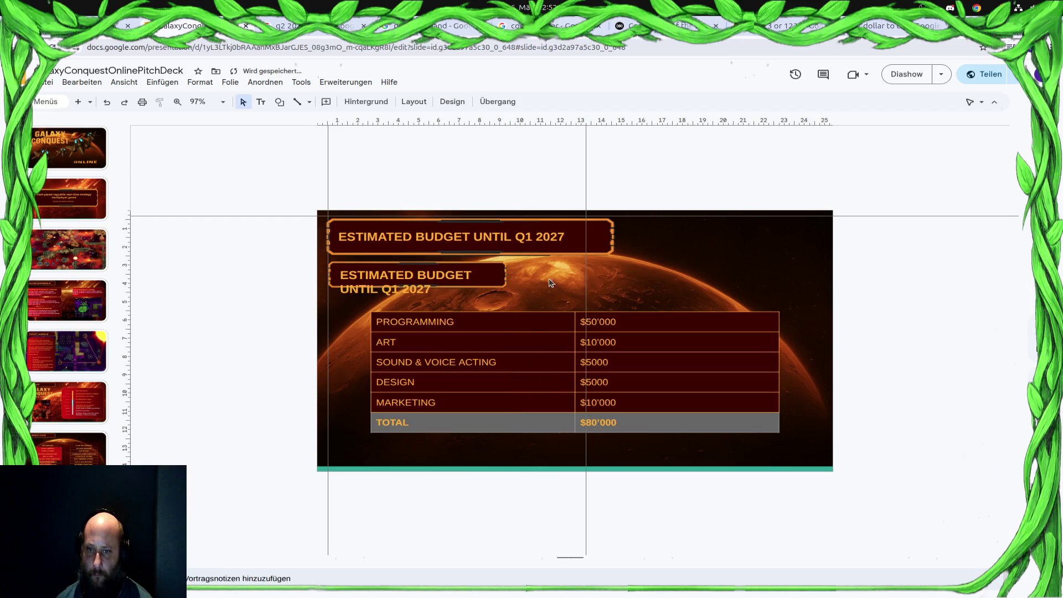
{"action": "left_click", "coordinate": [491, 279]}
{"action": "left_click_drag", "start_coordinate": [506, 275], "coordinate": [615, 274]}
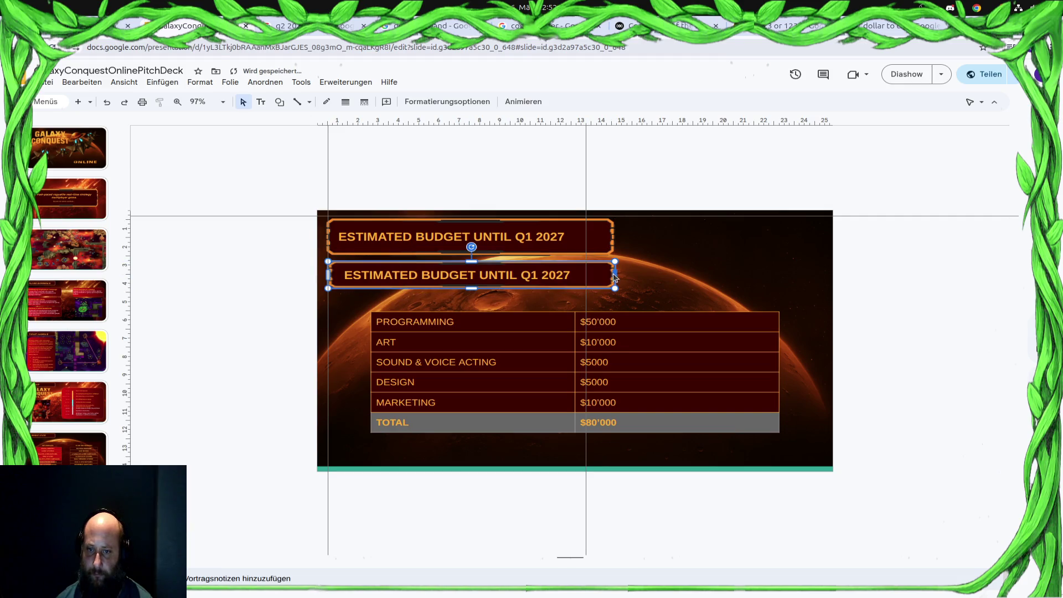
Delete the old title image and text box, then go to the Roadmap slide.
{"action": "left_click", "coordinate": [558, 221]}
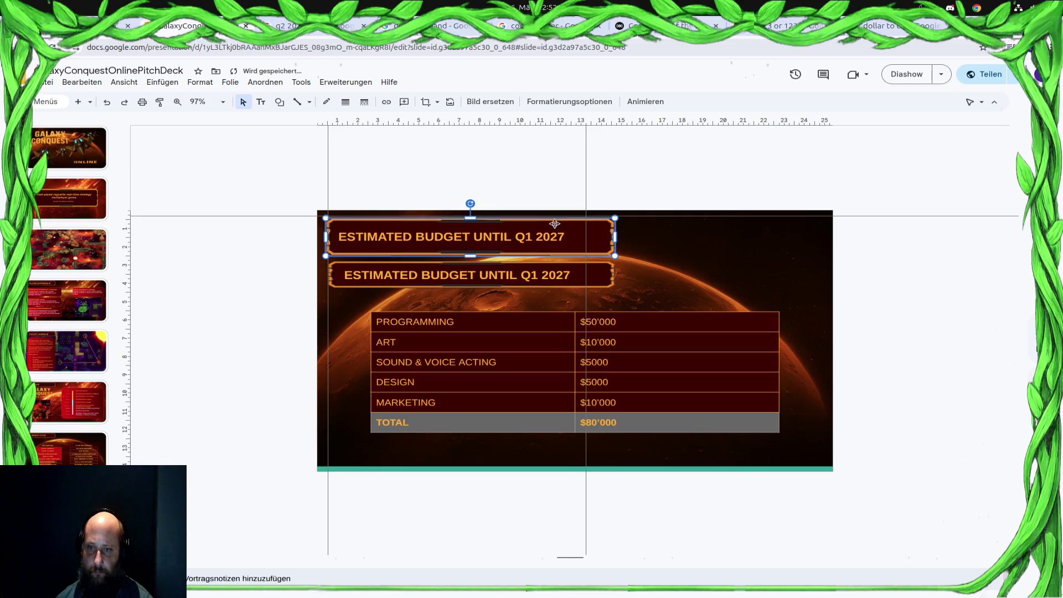
{"action": "key", "text": "Delete"}
{"action": "left_click", "coordinate": [490, 226]}
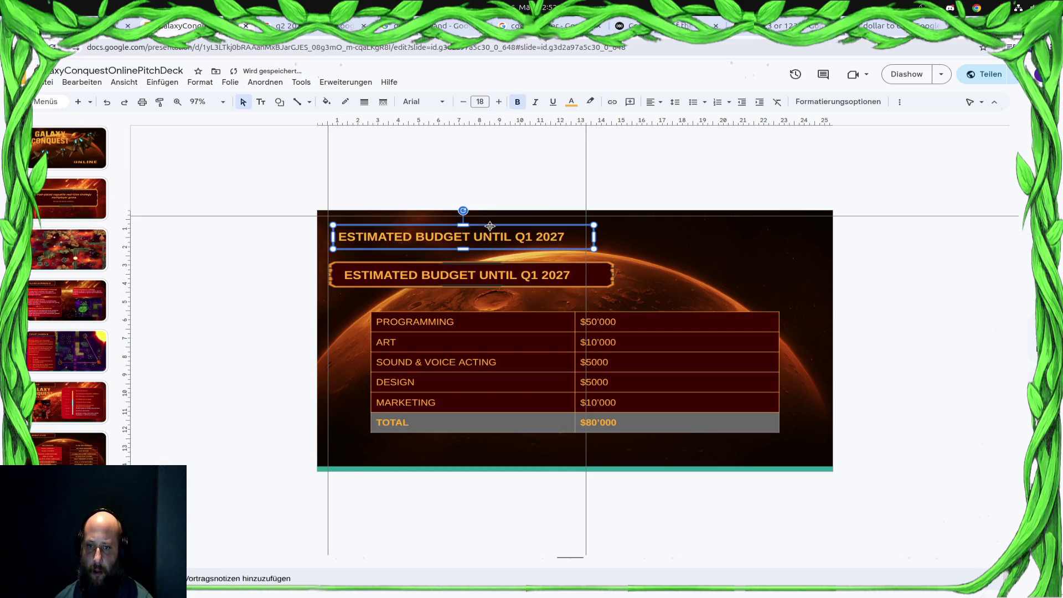
{"action": "key", "text": "Delete"}
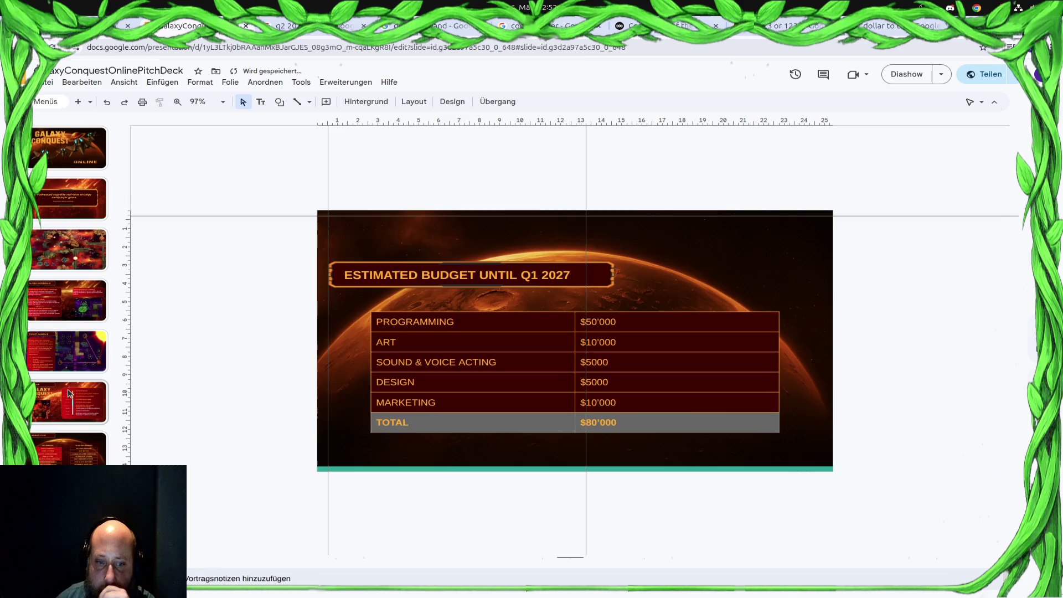
{"action": "left_click", "coordinate": [71, 393]}
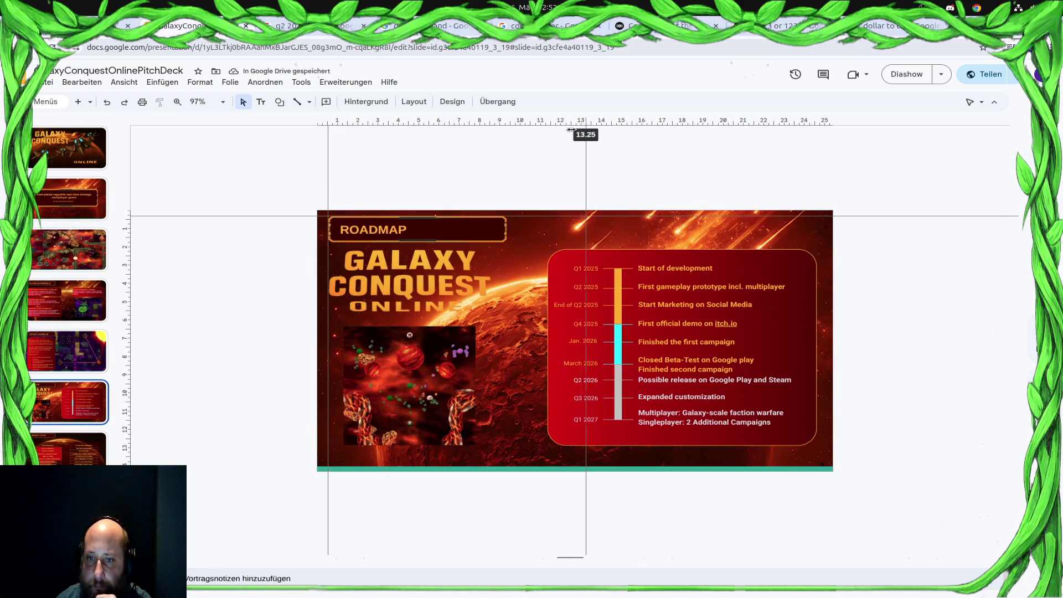
Reset the vertical guide and nudge the budget banner up to the slide's top edge.
{"action": "left_click_drag", "start_coordinate": [576, 129], "coordinate": [508, 129]}
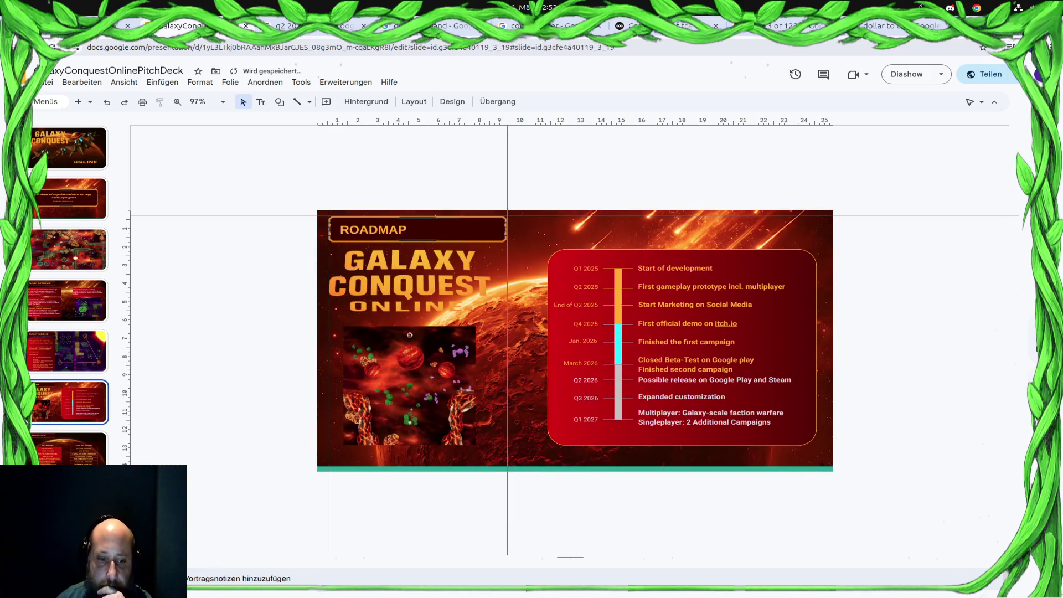
{"action": "key", "text": "Down"}
{"action": "left_click", "coordinate": [436, 264]}
{"action": "key", "text": "Up"}
{"action": "key", "text": "Up"}
{"action": "key", "text": "Up"}
{"action": "key", "text": "Up"}
{"action": "key", "text": "Up"}
{"action": "key", "text": "Up"}
{"action": "key", "text": "Up"}
{"action": "key", "text": "Up"}
{"action": "key", "text": "Up"}
{"action": "key", "text": "Up"}
{"action": "key", "text": "Up"}
{"action": "key", "text": "Up"}
{"action": "key", "text": "Up"}
{"action": "key", "text": "Up"}
{"action": "key", "text": "Up"}
{"action": "key", "text": "Up"}
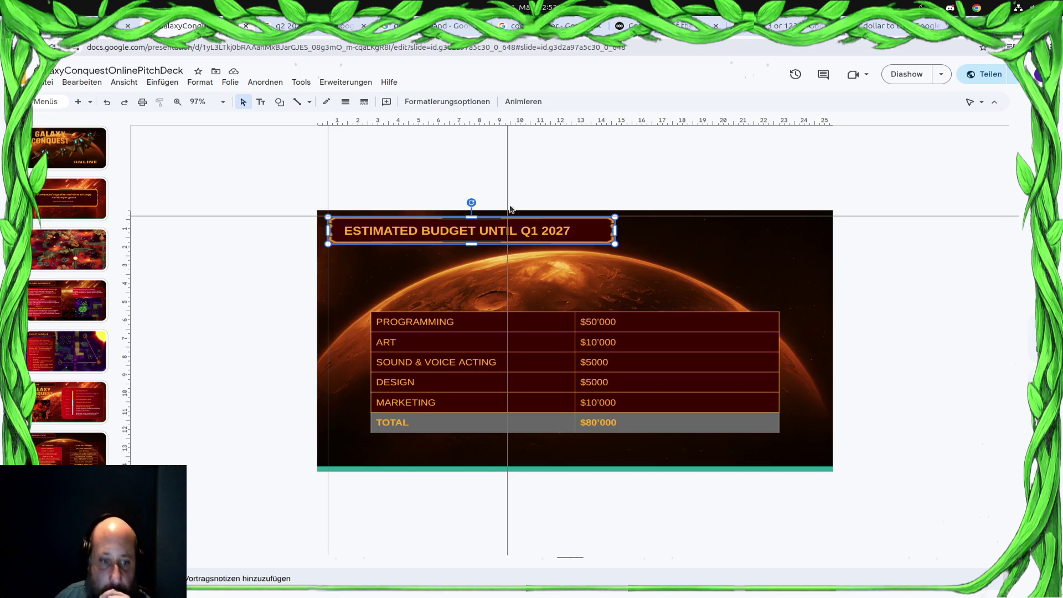
Select the Target Audience body text box and widen it slightly on the right.
{"action": "left_click", "coordinate": [86, 363]}
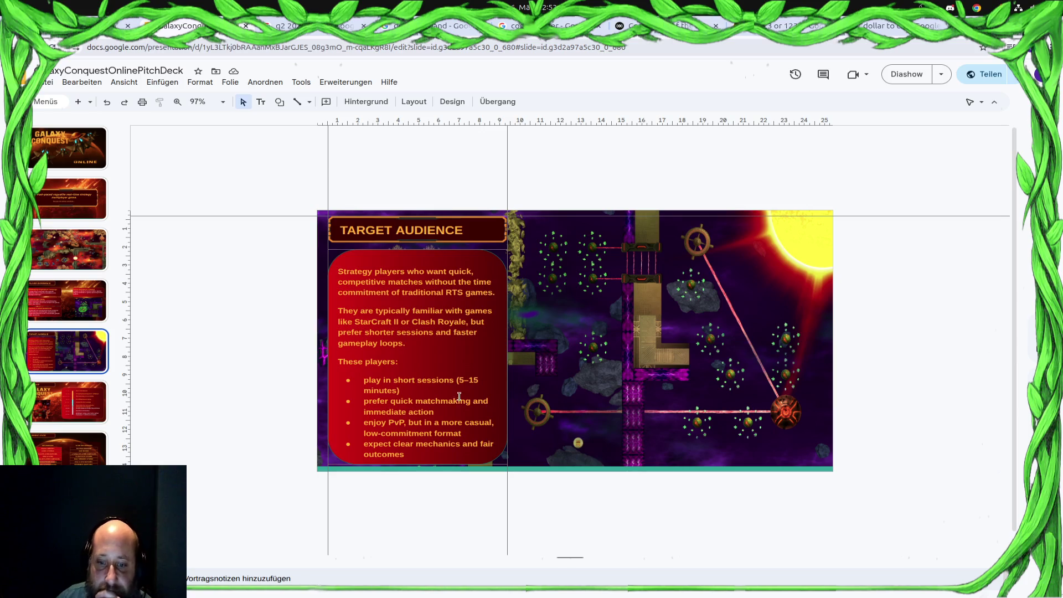
{"action": "left_click", "coordinate": [418, 341]}
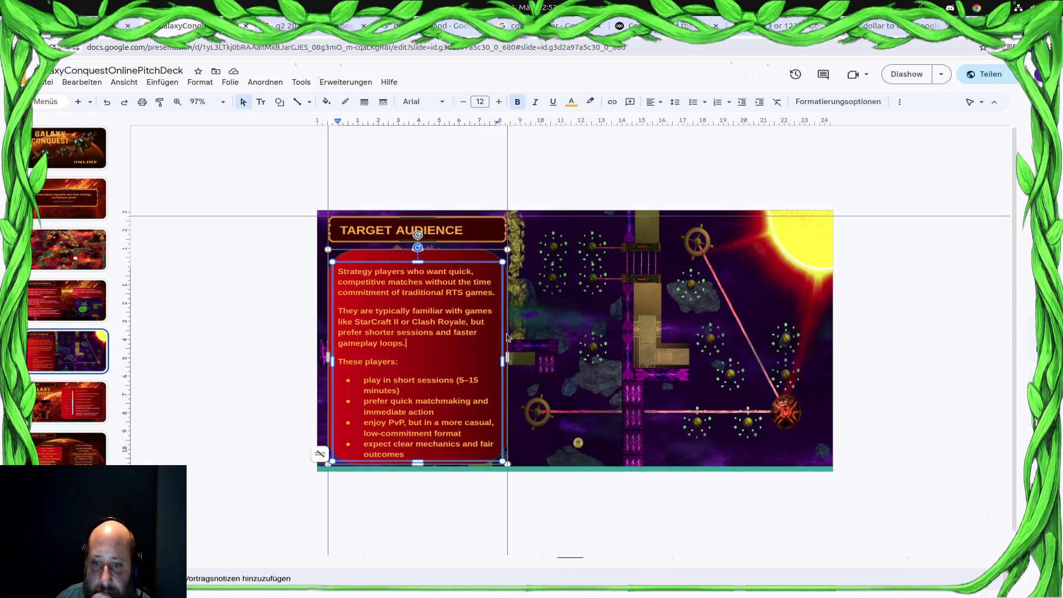
{"action": "left_click_drag", "start_coordinate": [508, 359], "coordinate": [509, 357]}
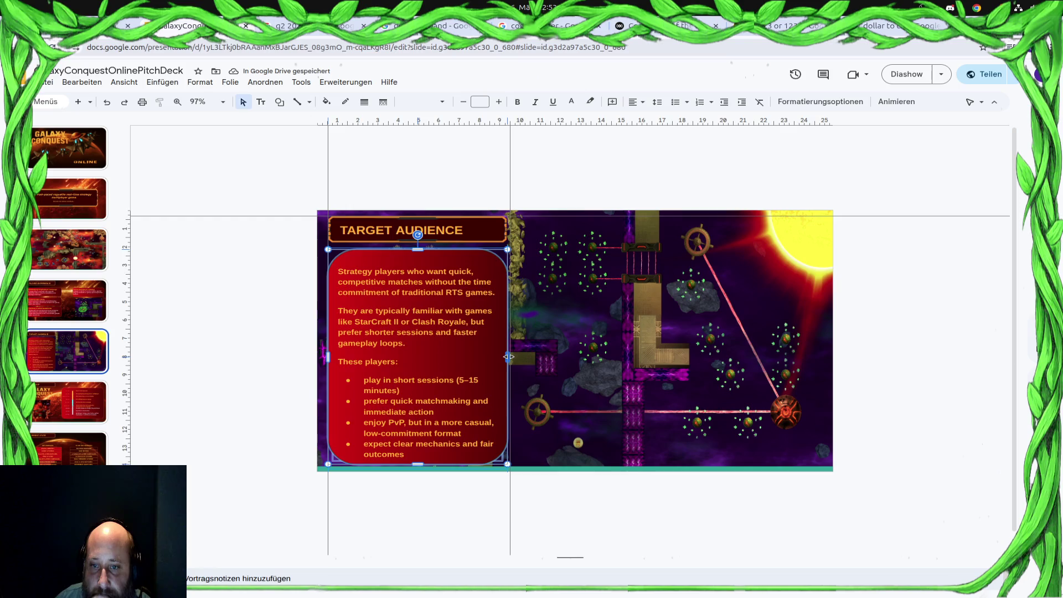
{"action": "left_click", "coordinate": [508, 357]}
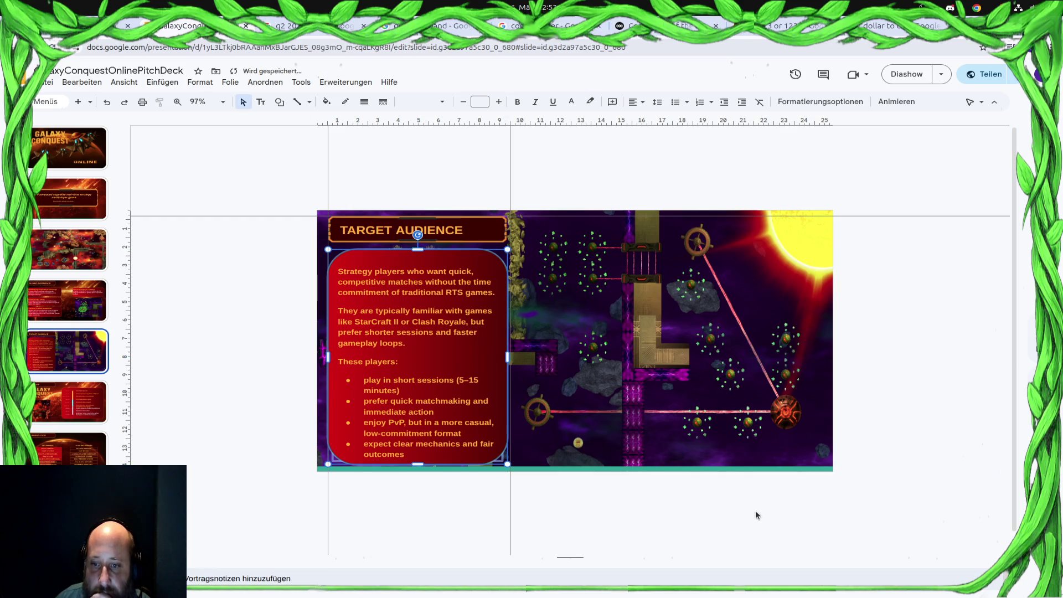
Move the red body box rightward across the slide after undoing a first attempt.
{"action": "left_click", "coordinate": [356, 260]}
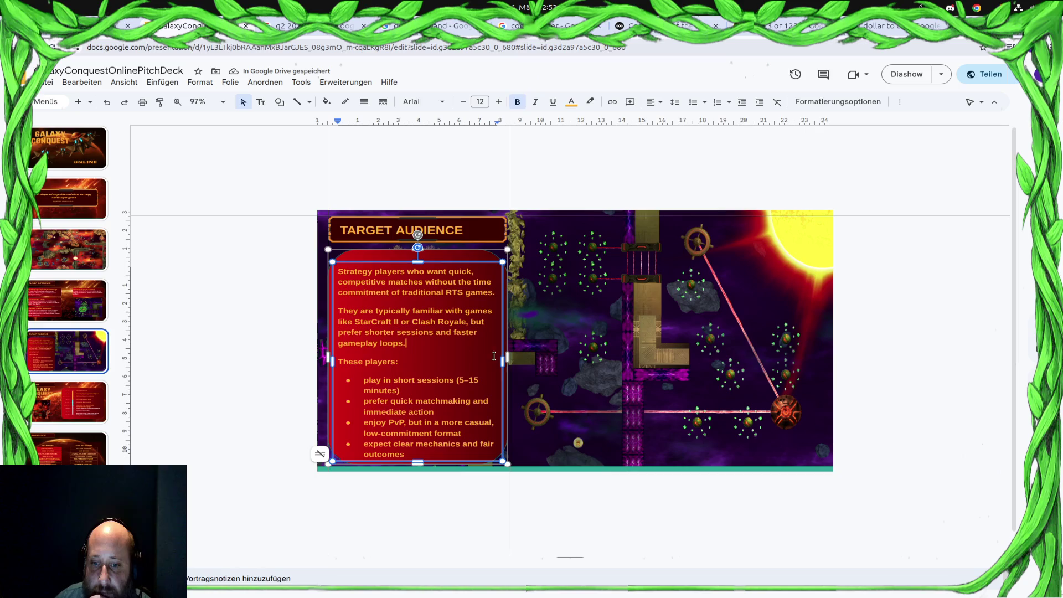
{"action": "left_click", "coordinate": [472, 250]}
{"action": "mouse_move", "coordinate": [472, 250]}
{"action": "left_mouse_down"}
{"action": "mouse_move", "coordinate": [801, 263]}
{"action": "mouse_move", "coordinate": [794, 250]}
{"action": "left_mouse_up"}
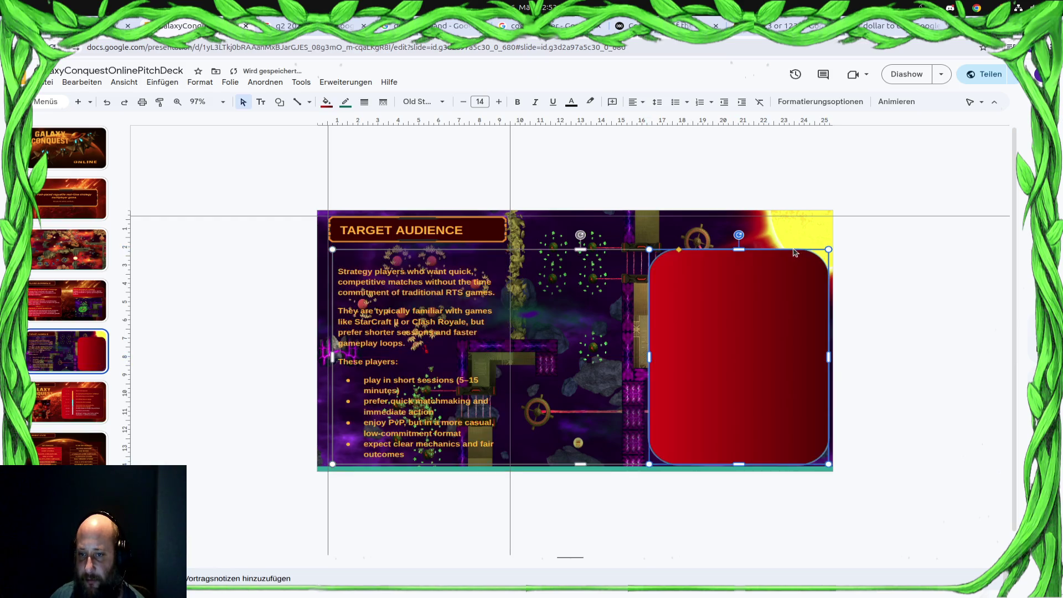
{"action": "key", "text": "ctrl+z"}
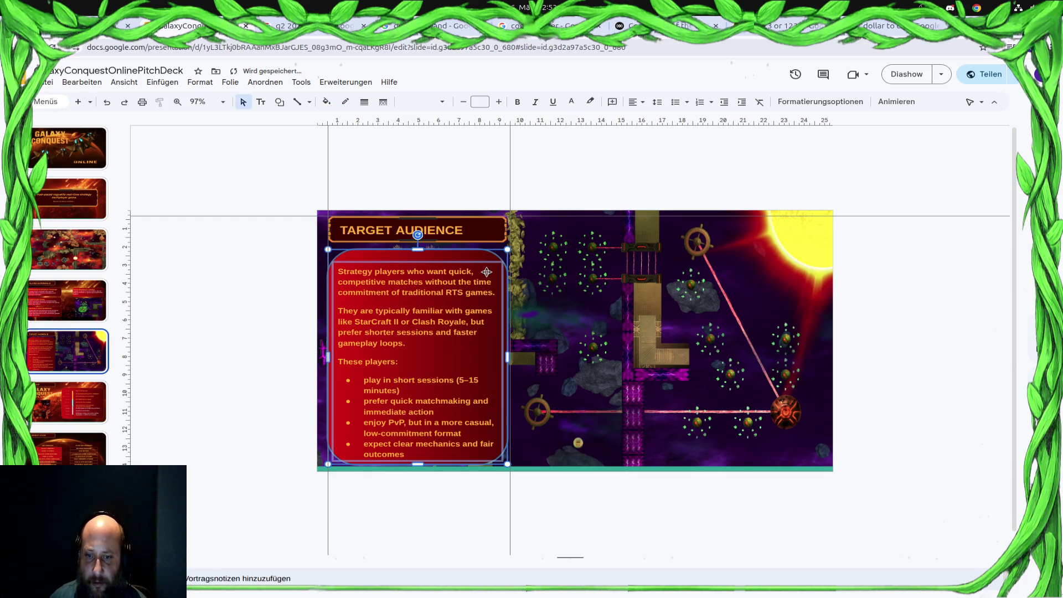
{"action": "right_click", "coordinate": [486, 270]}
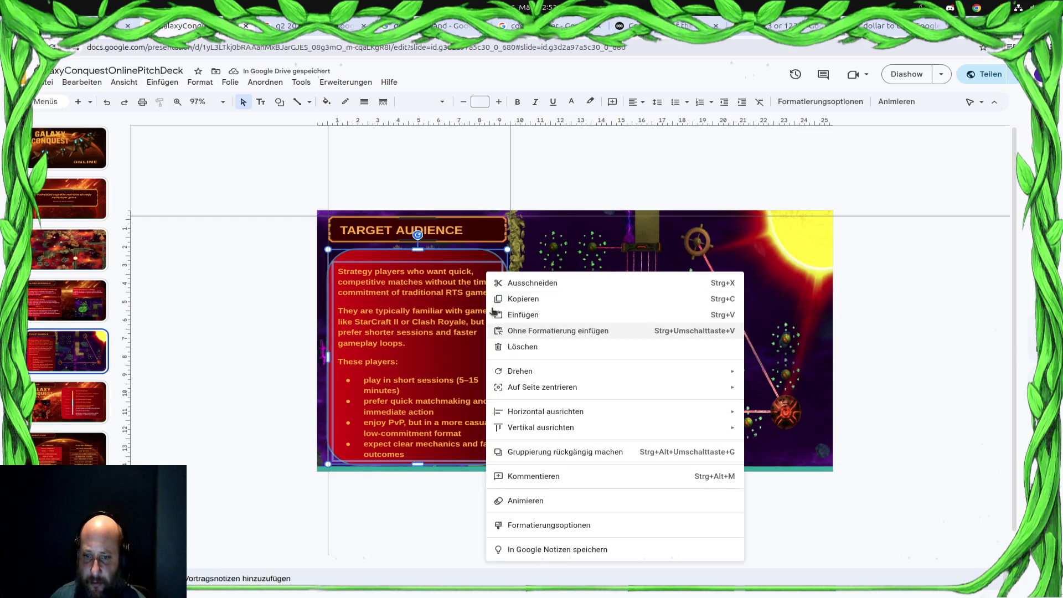
{"action": "right_click", "coordinate": [469, 253]}
{"action": "left_click", "coordinate": [449, 265]}
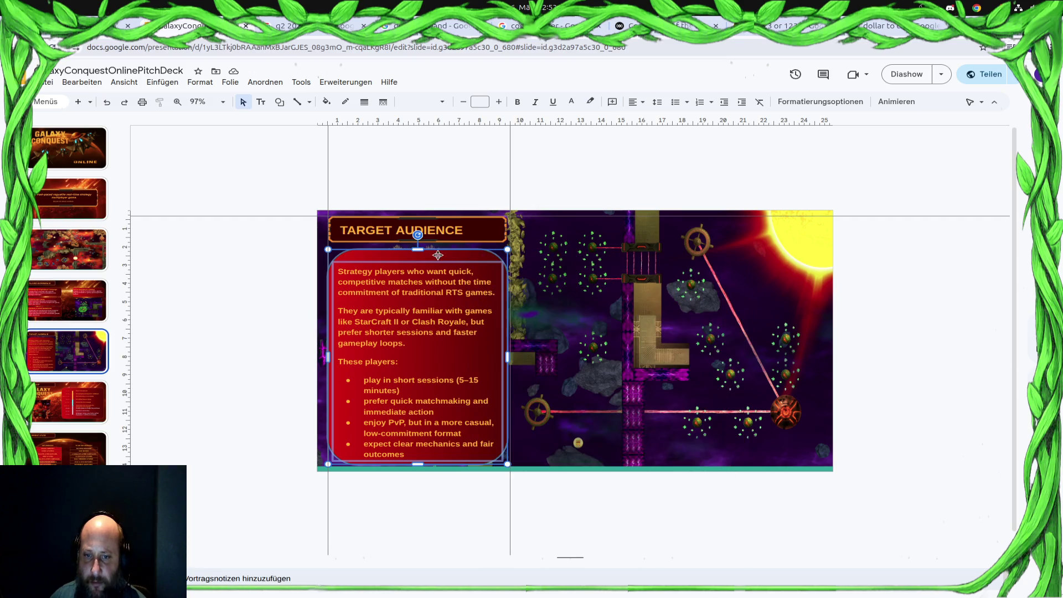
{"action": "left_click_drag", "start_coordinate": [450, 250], "coordinate": [779, 258]}
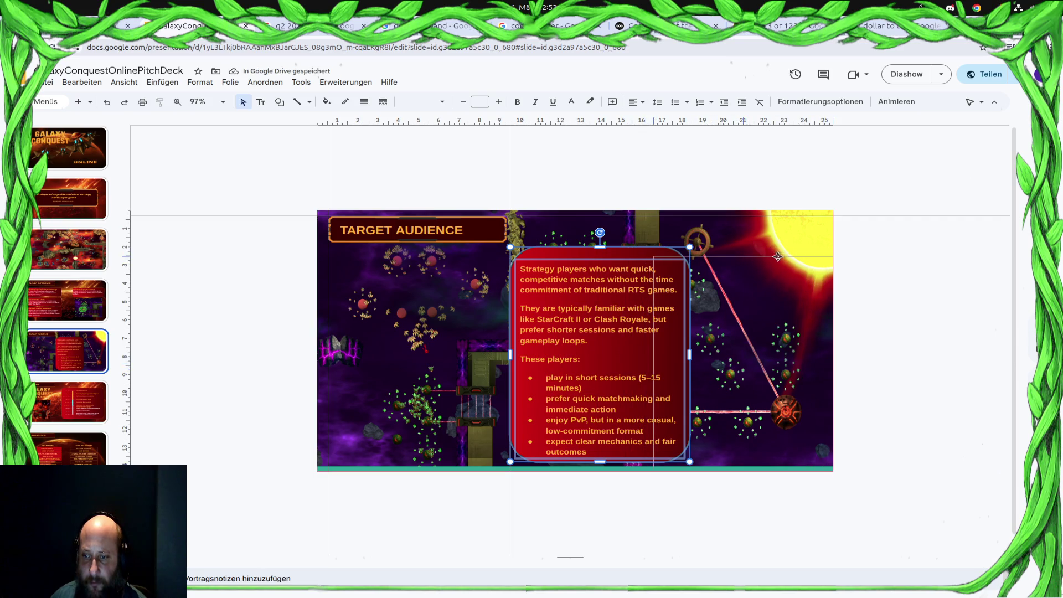
Settle the body box back at the left, slightly higher, then move to the Estimated Budget slide.
{"action": "left_click_drag", "start_coordinate": [779, 258], "coordinate": [774, 256]}
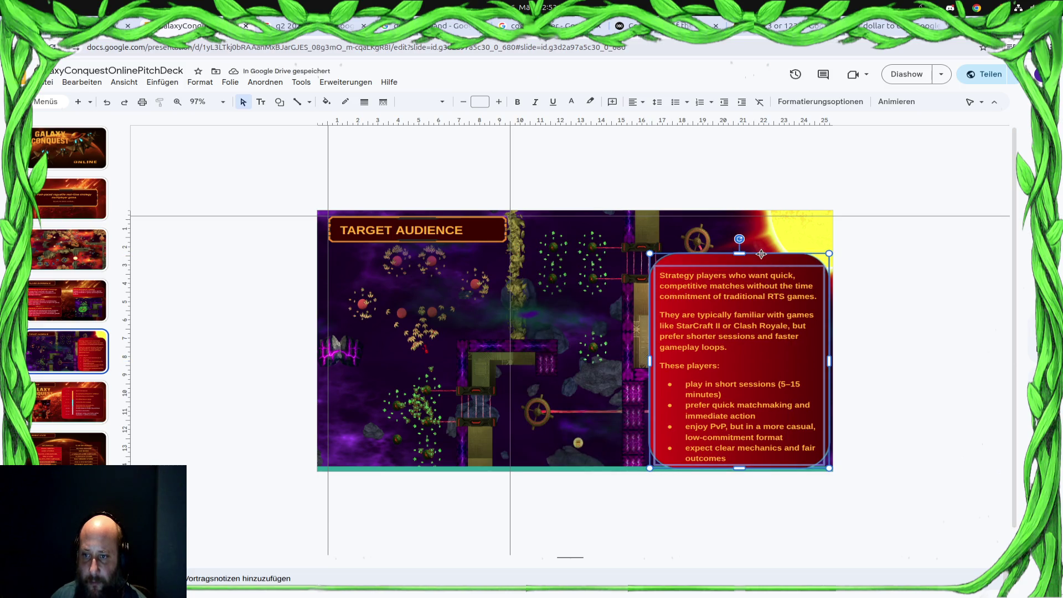
{"action": "mouse_move", "coordinate": [761, 253]}
{"action": "left_mouse_down"}
{"action": "mouse_move", "coordinate": [623, 230]}
{"action": "mouse_move", "coordinate": [459, 247]}
{"action": "left_mouse_up"}
{"action": "left_click", "coordinate": [676, 497]}
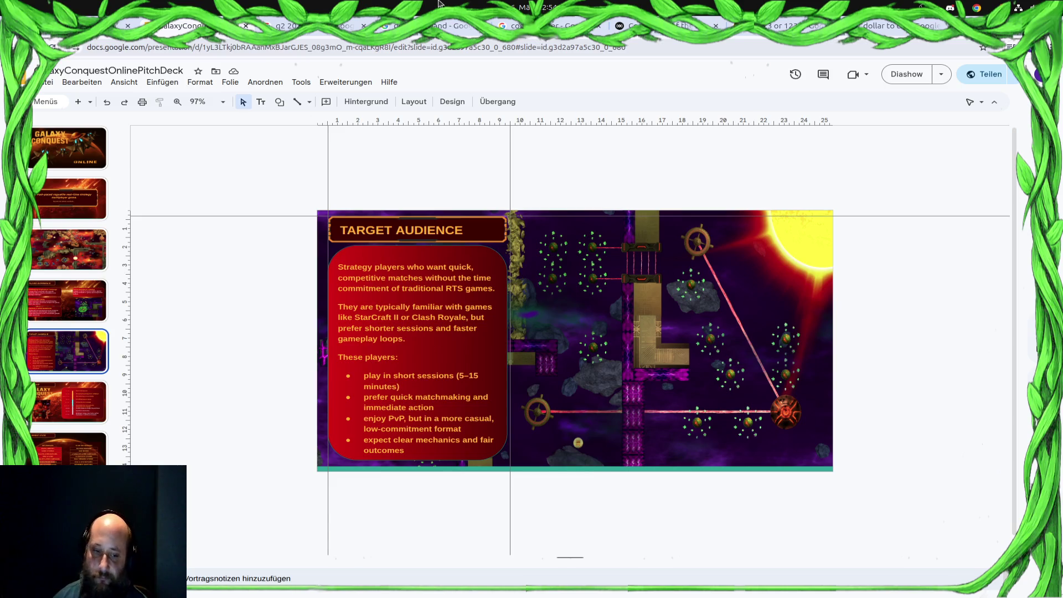
{"action": "key", "text": "Down"}
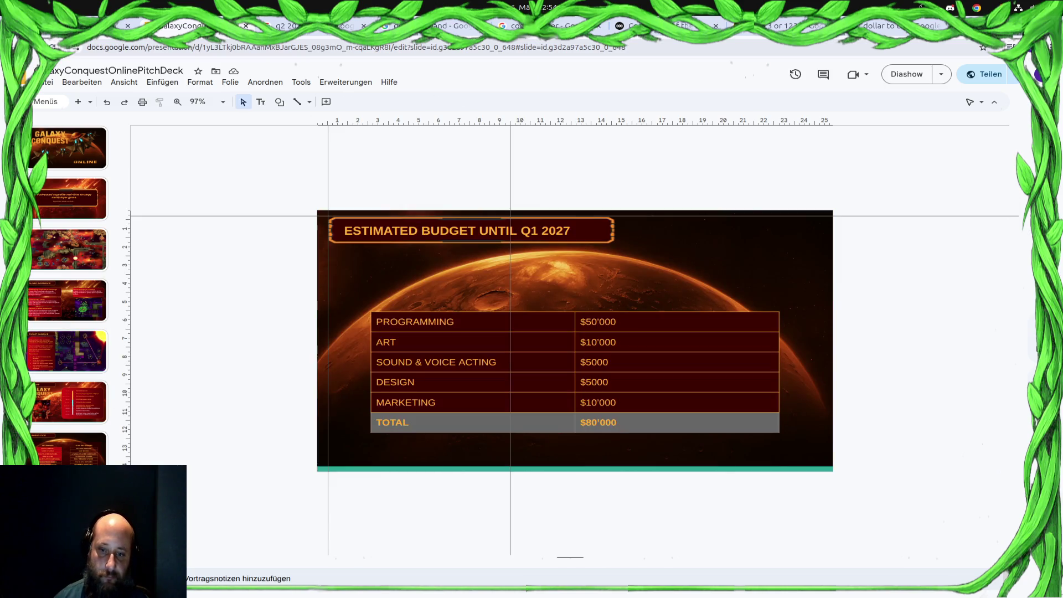
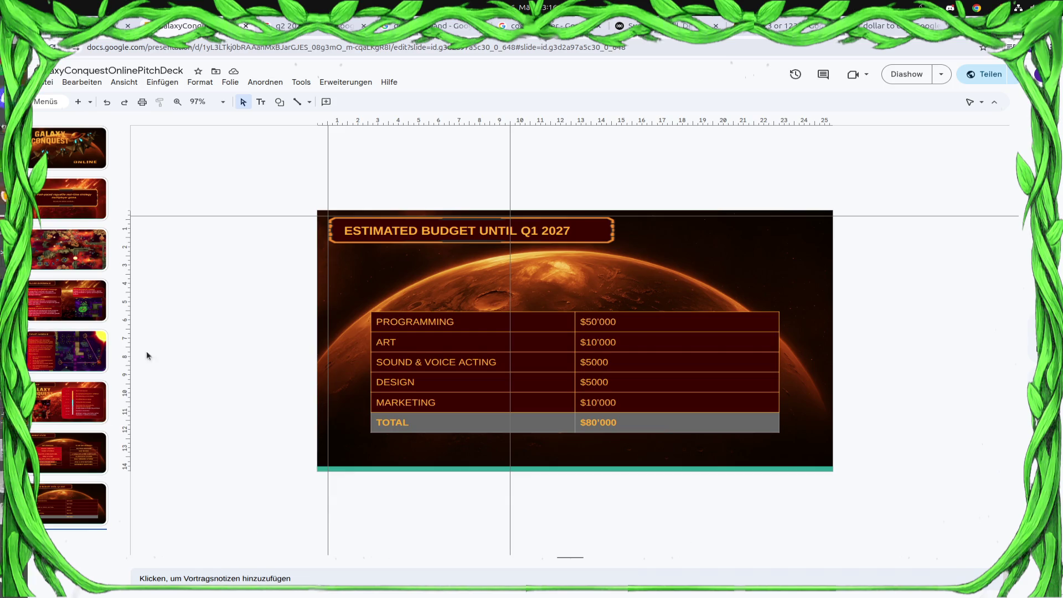
Check the music player tab, return to the deck and show the tagline slide 2.
{"action": "left_click", "coordinate": [653, 28]}
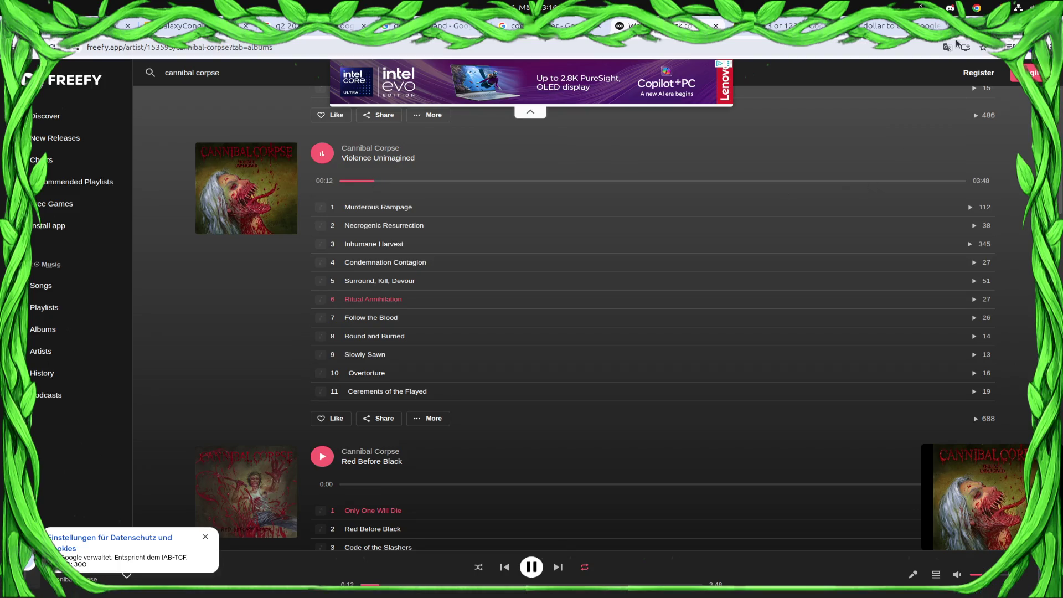
{"action": "left_click", "coordinate": [183, 26]}
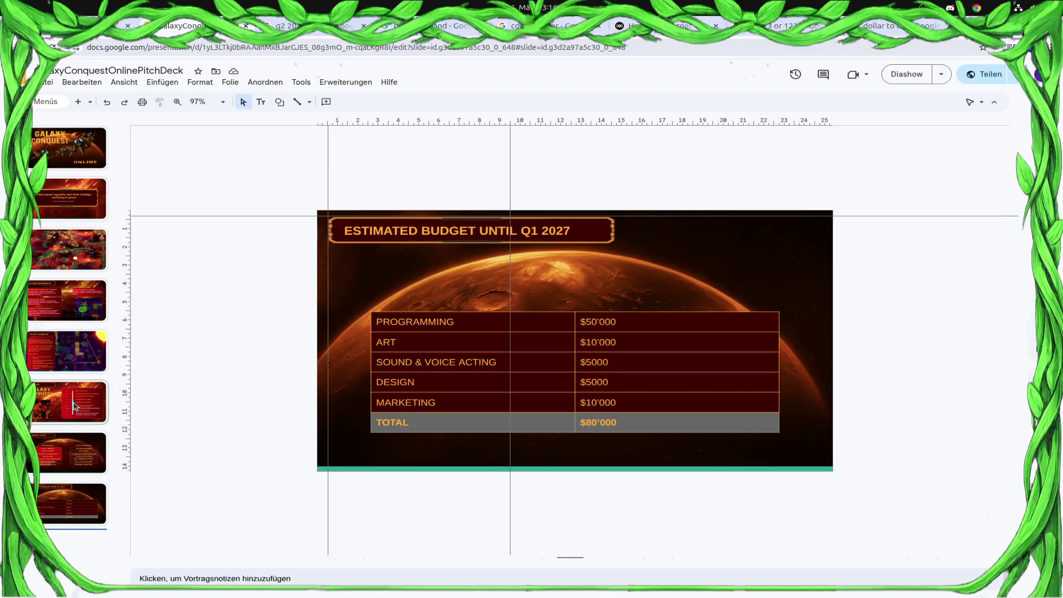
{"action": "left_click", "coordinate": [86, 190]}
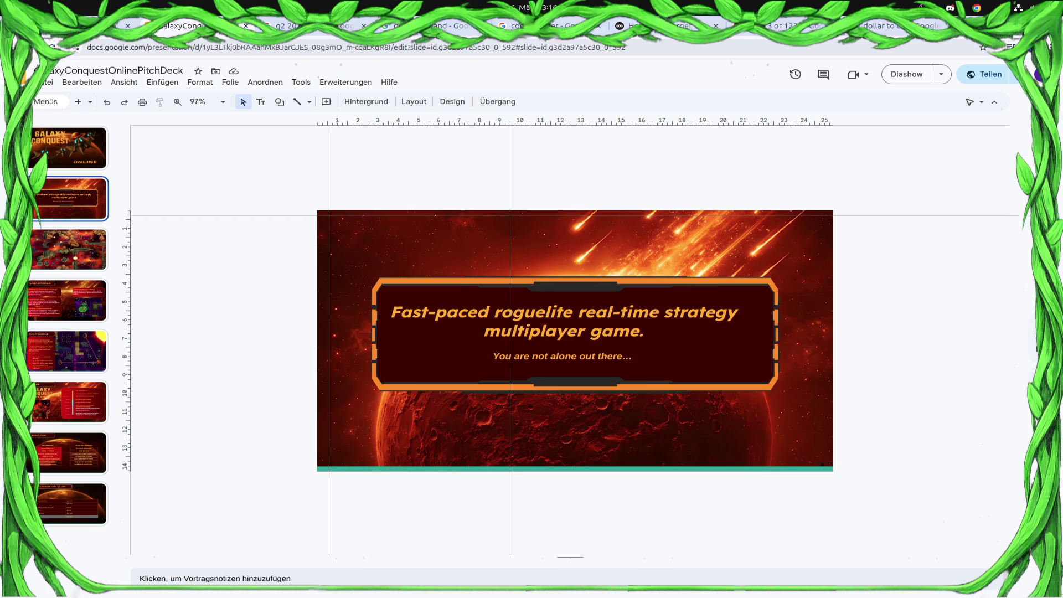
Insert a new blank slide (Neue Folie) after the budget slide, then show the window overview.
{"action": "left_click", "coordinate": [92, 536]}
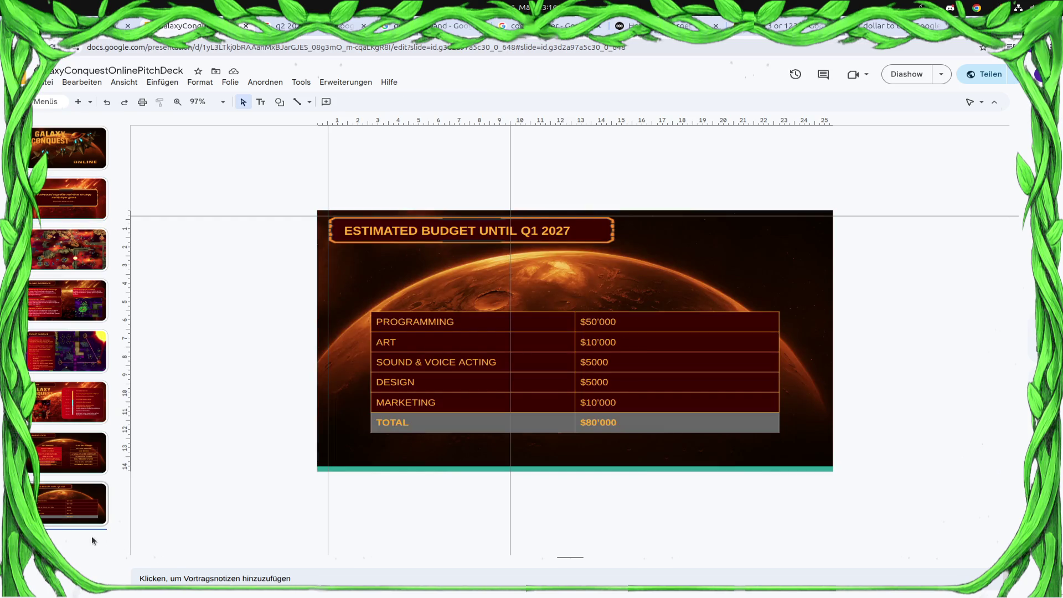
{"action": "right_click", "coordinate": [91, 536]}
{"action": "left_click", "coordinate": [125, 389]}
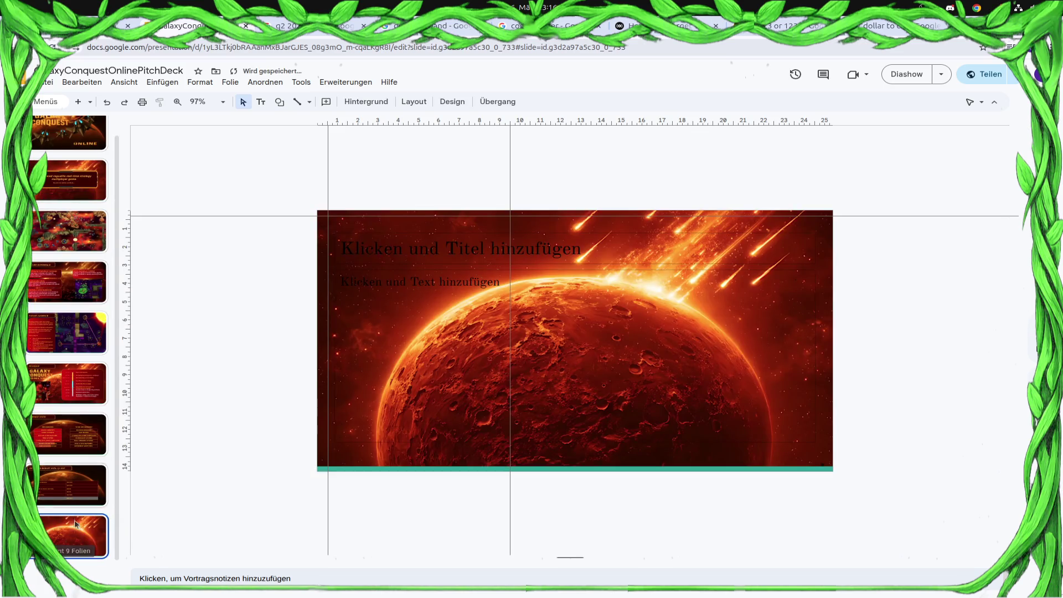
{"action": "left_click", "coordinate": [457, 400]}
{"action": "left_click", "coordinate": [767, 223]}
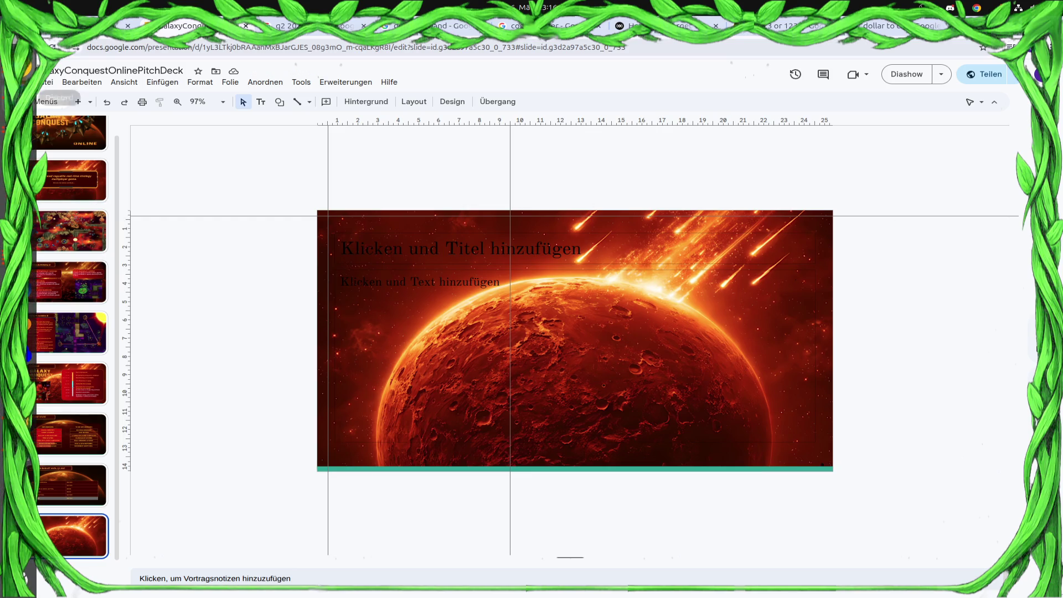
{"action": "key", "text": "super"}
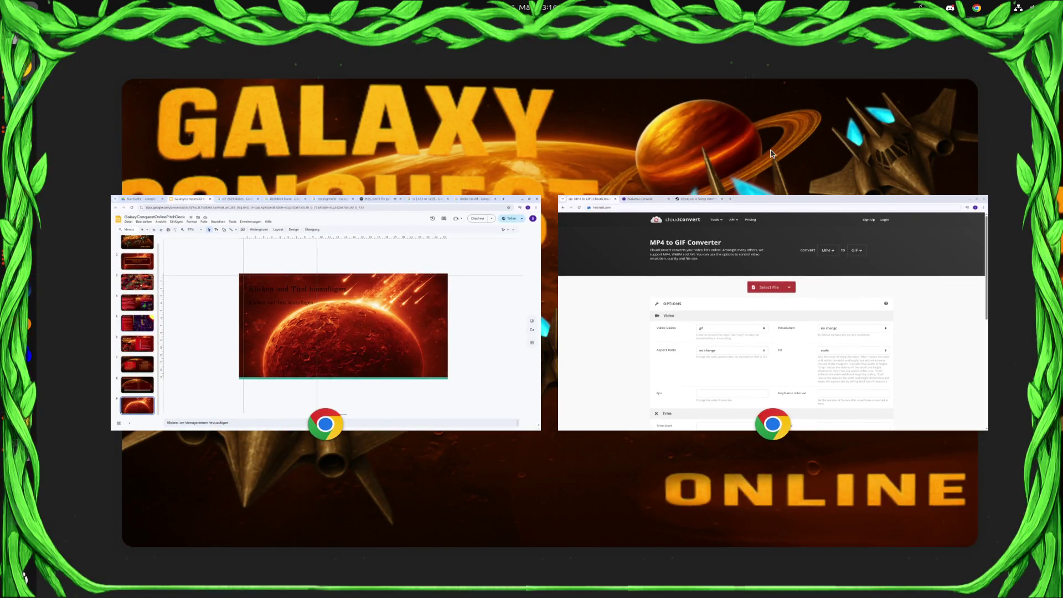
Exit the window overview so the Slides window fills the screen again.
{"action": "key", "text": "super"}
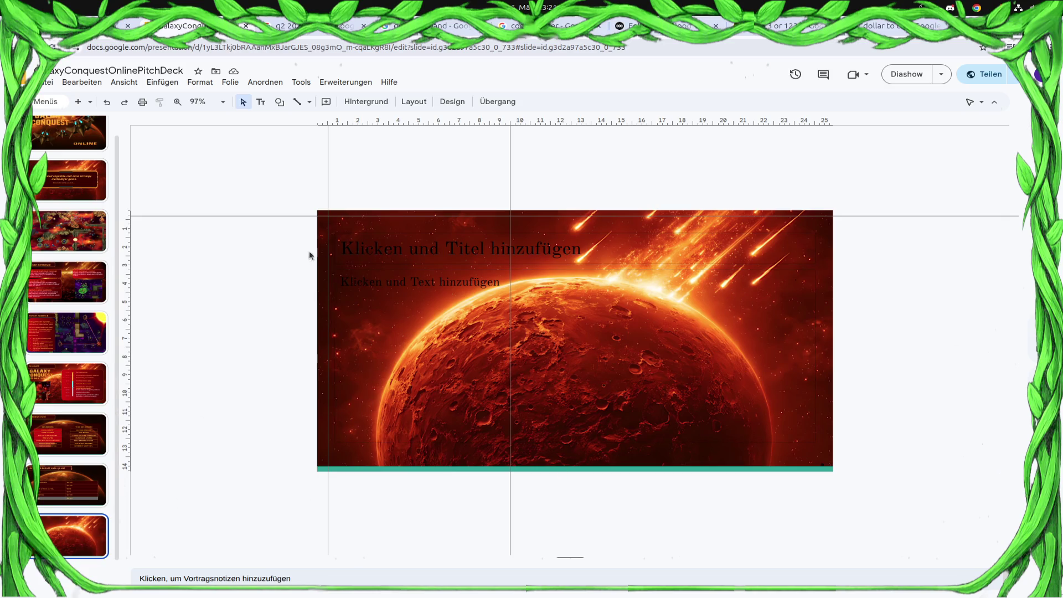
Browse the filmstrip past budget, Current State and Roadmap and land on the Target Audience slide.
{"action": "left_click", "coordinate": [89, 550]}
{"action": "left_click", "coordinate": [87, 442]}
{"action": "left_click", "coordinate": [79, 471]}
{"action": "left_click", "coordinate": [79, 453]}
{"action": "left_click", "coordinate": [73, 483]}
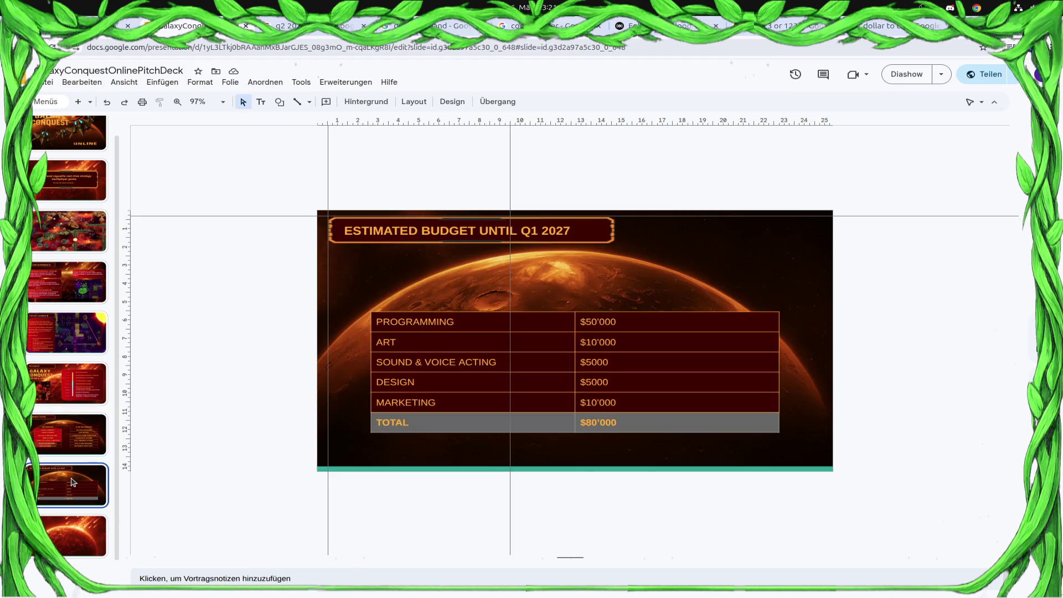
{"action": "left_click", "coordinate": [72, 440]}
{"action": "left_click", "coordinate": [71, 406]}
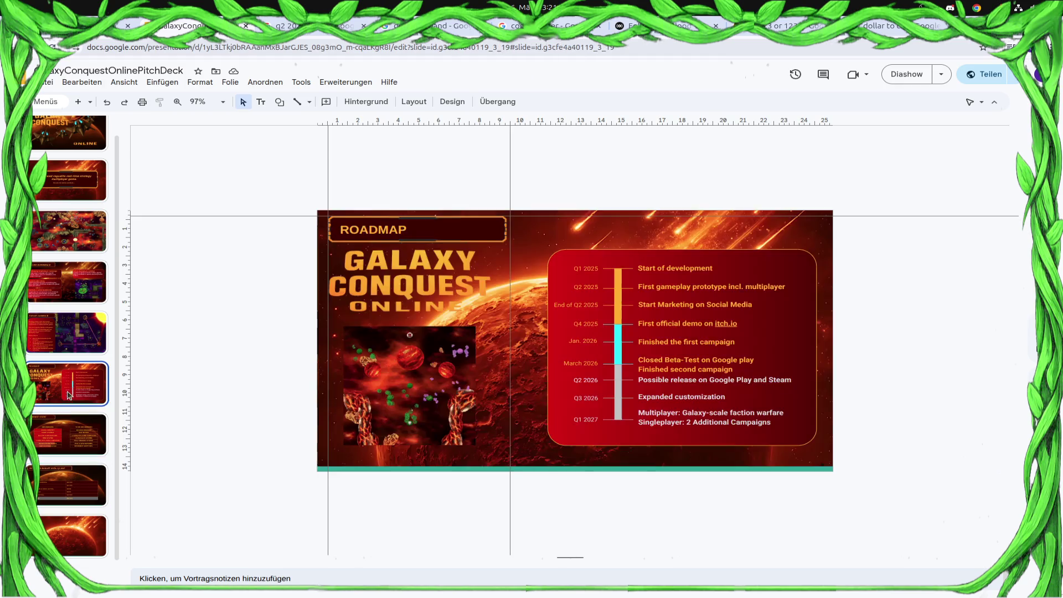
{"action": "left_click", "coordinate": [66, 333]}
{"action": "key", "text": "Down"}
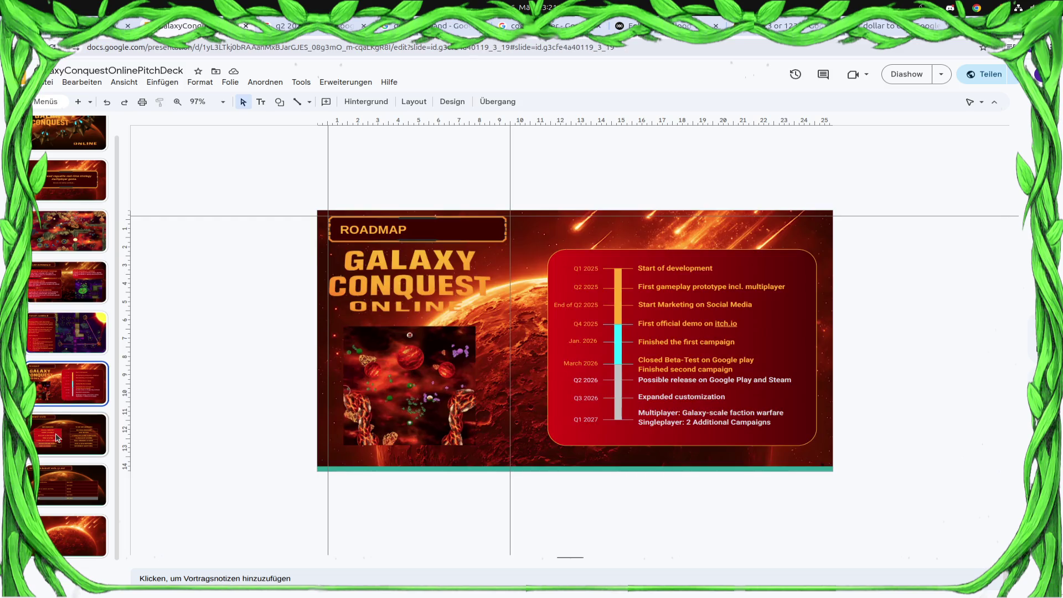
{"action": "left_click", "coordinate": [53, 330]}
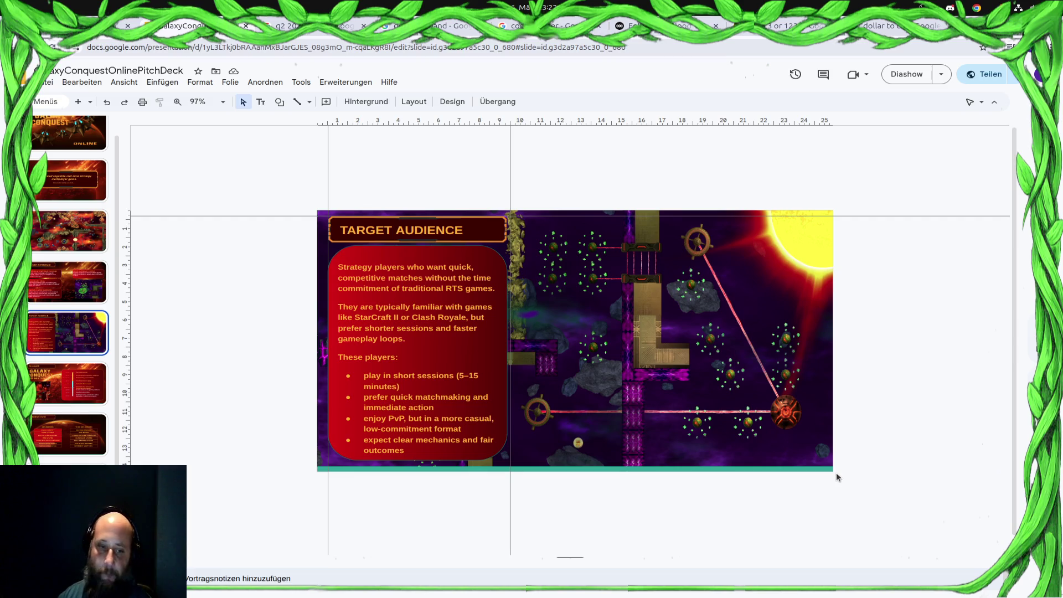
Insert a new planet-layout slide after Target Audience with Ctrl+M.
{"action": "key", "text": "ctrl+m"}
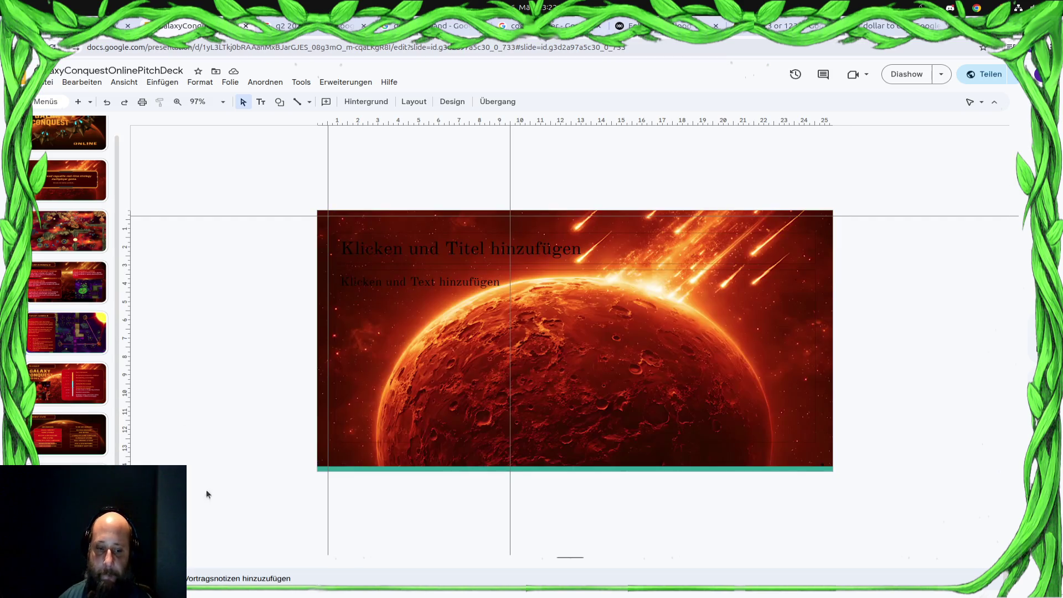
Set the new slide's background colour to plain black via Hintergrund.
{"action": "left_click", "coordinate": [589, 370]}
{"action": "left_click", "coordinate": [767, 244]}
{"action": "left_click", "coordinate": [741, 217]}
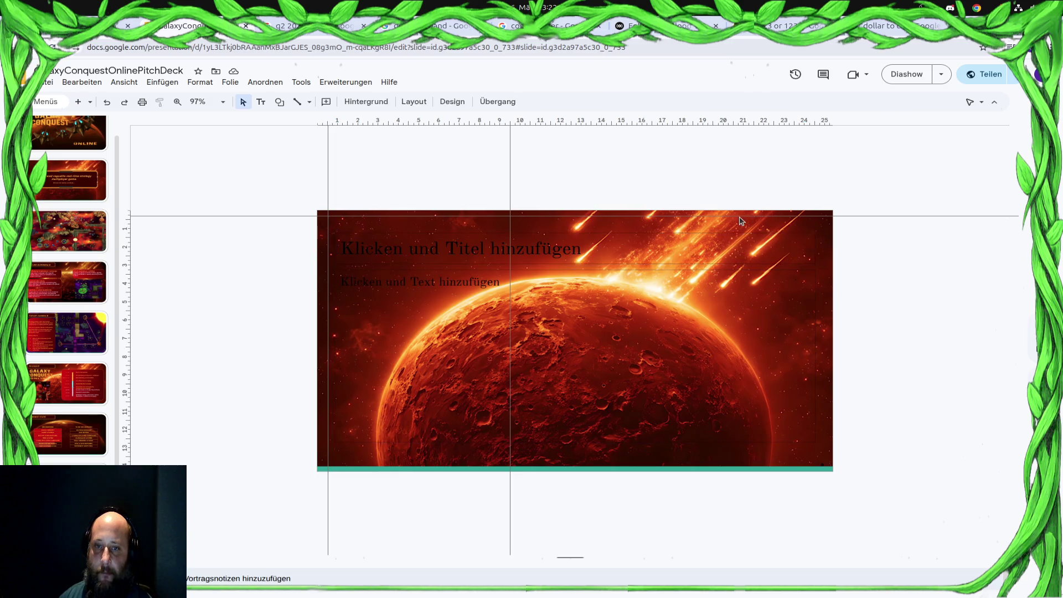
{"action": "left_click", "coordinate": [264, 82]}
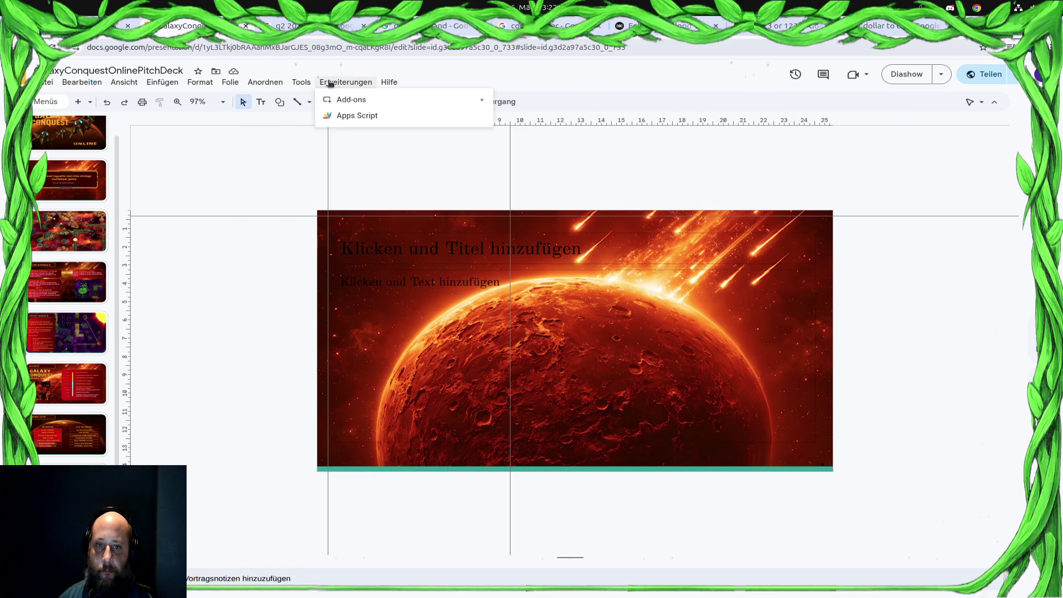
{"action": "left_click", "coordinate": [695, 219]}
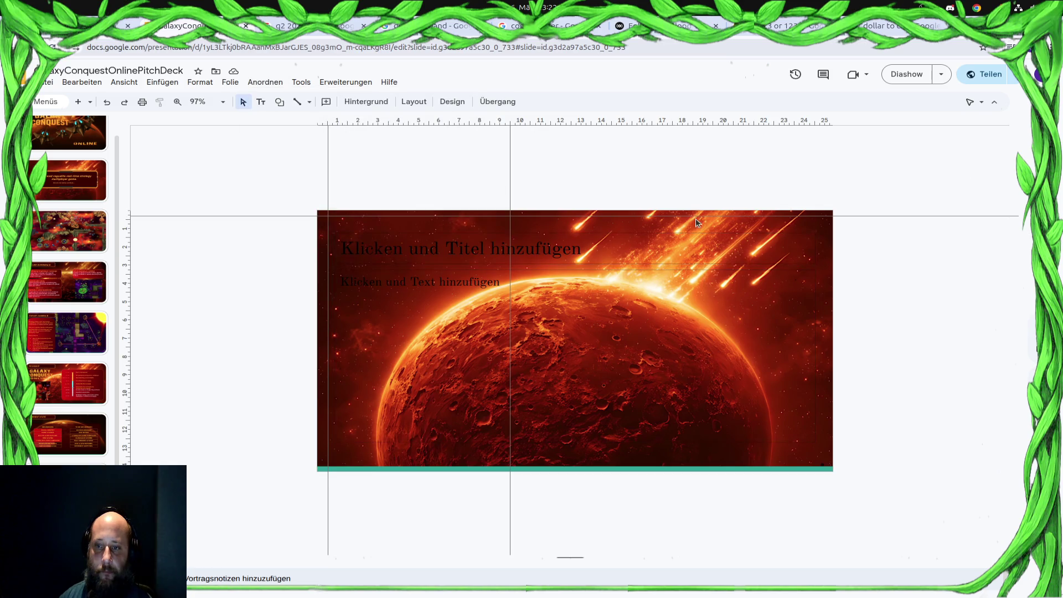
{"action": "left_click", "coordinate": [367, 102]}
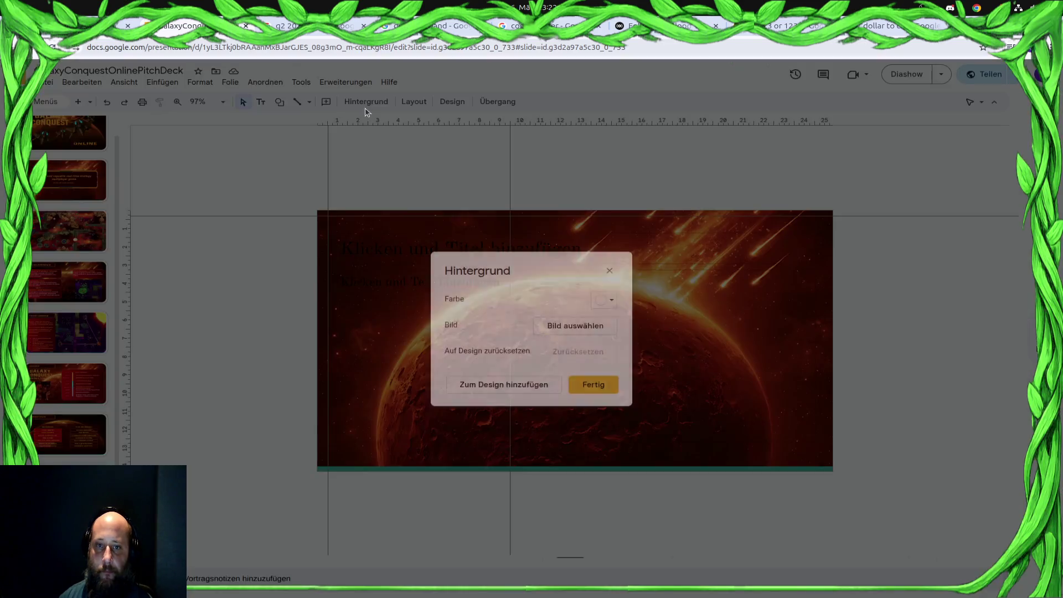
{"action": "left_click", "coordinate": [604, 299]}
{"action": "left_click", "coordinate": [603, 351]}
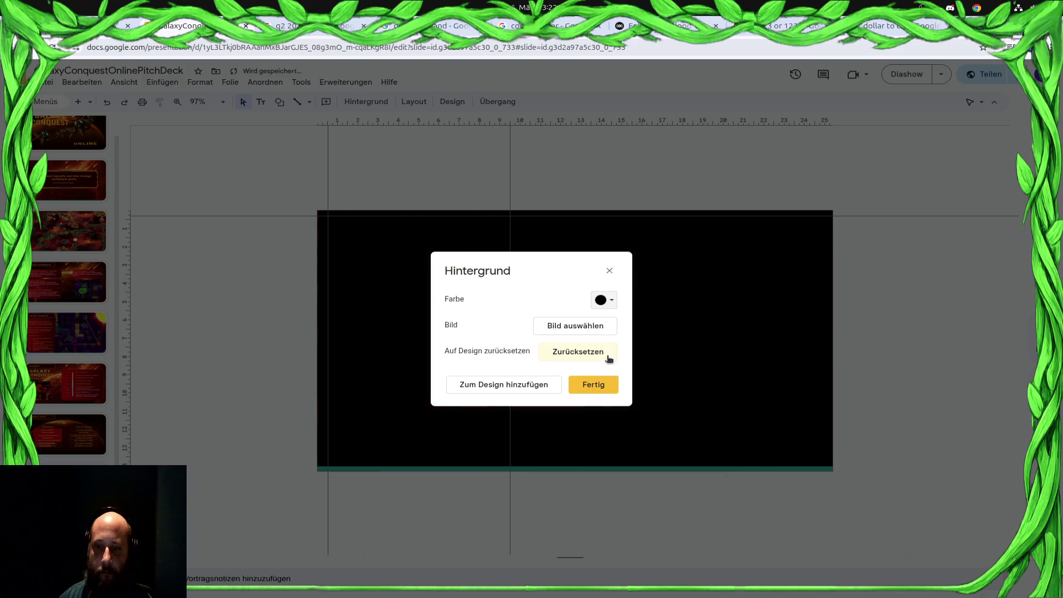
{"action": "left_click", "coordinate": [597, 386]}
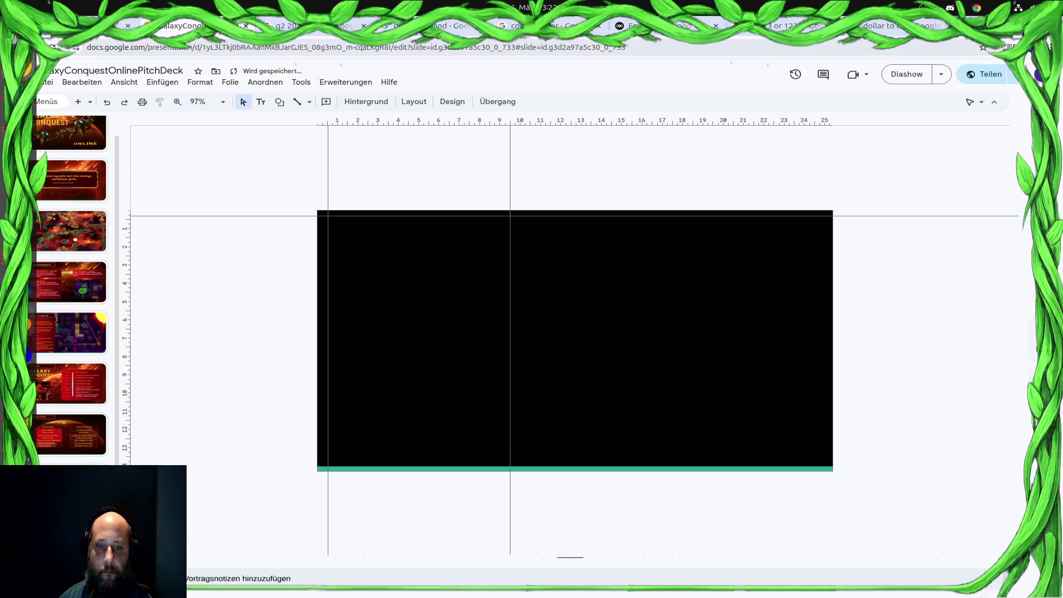
Delete the empty title and body placeholders from the black slide.
{"action": "left_click", "coordinate": [473, 324]}
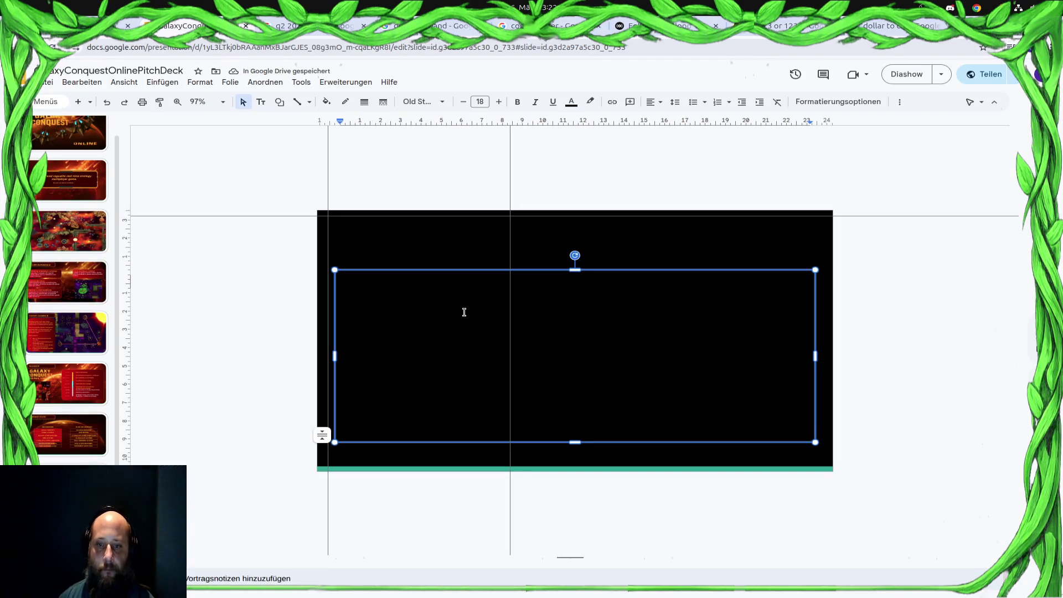
{"action": "left_click", "coordinate": [429, 234]}
{"action": "key", "text": "Delete"}
{"action": "left_click", "coordinate": [444, 302]}
{"action": "left_click", "coordinate": [452, 266]}
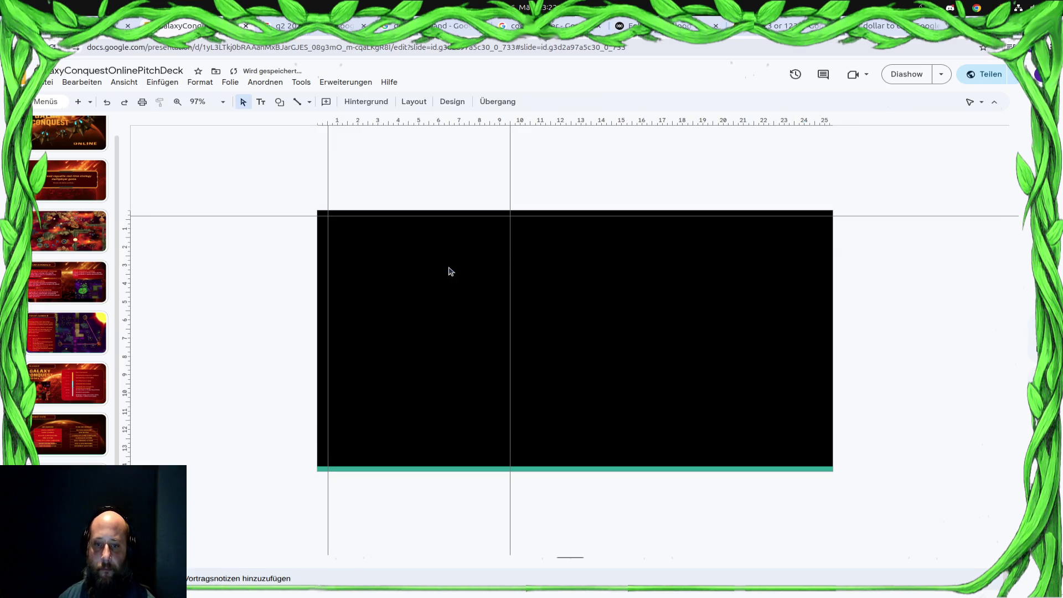
{"action": "key", "text": "Delete"}
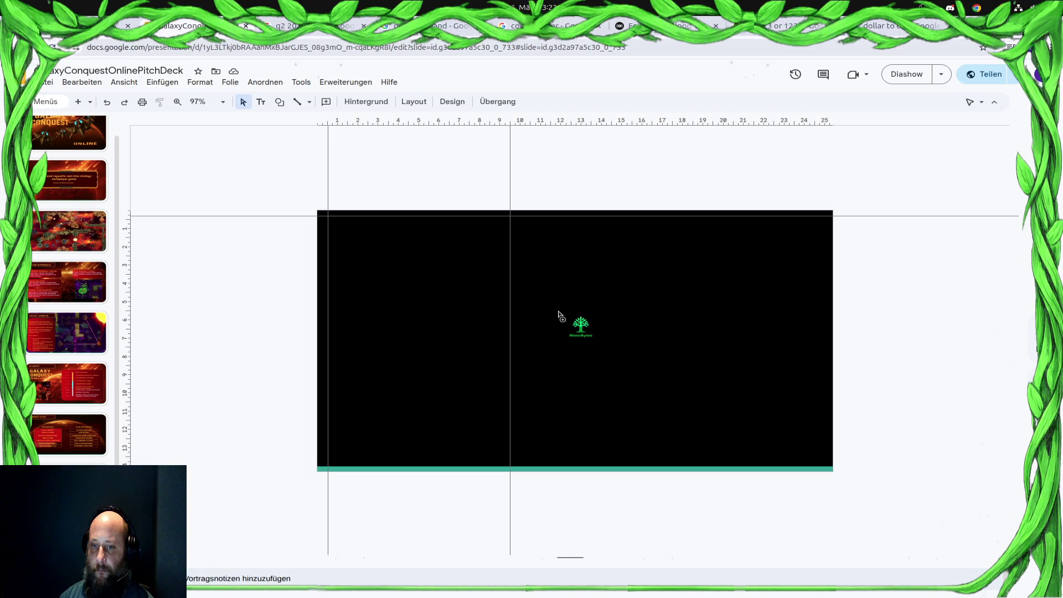
Drop the MimirBytes logo onto the slide, centre it, shrink it from all sides and lower it.
{"action": "left_click_drag", "start_coordinate": [457, 357], "coordinate": [562, 317]}
{"action": "left_click_drag", "start_coordinate": [487, 325], "coordinate": [601, 327]}
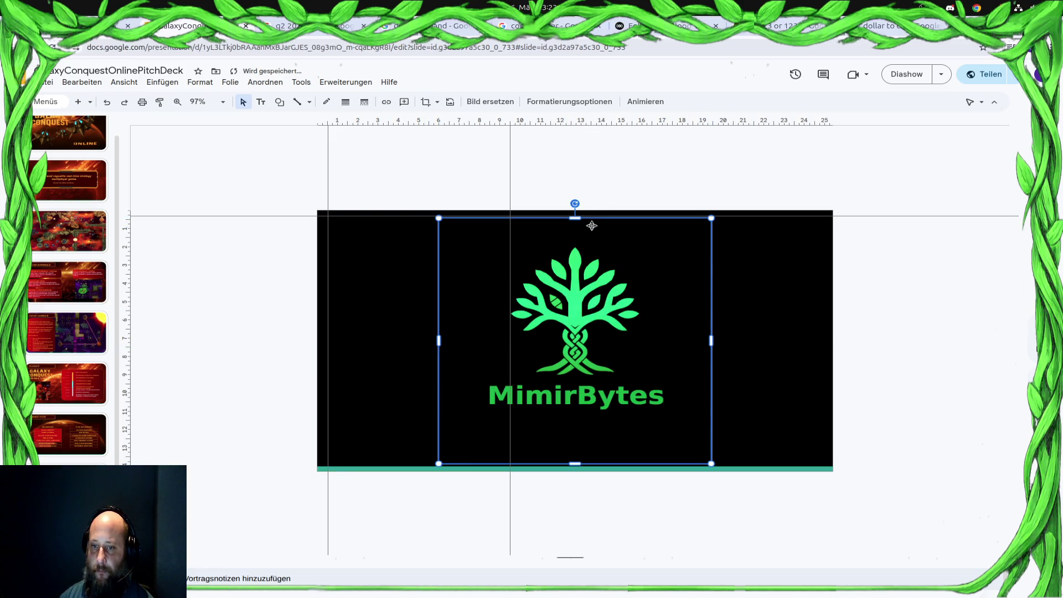
{"action": "key", "text": "Escape"}
{"action": "left_click", "coordinate": [579, 278]}
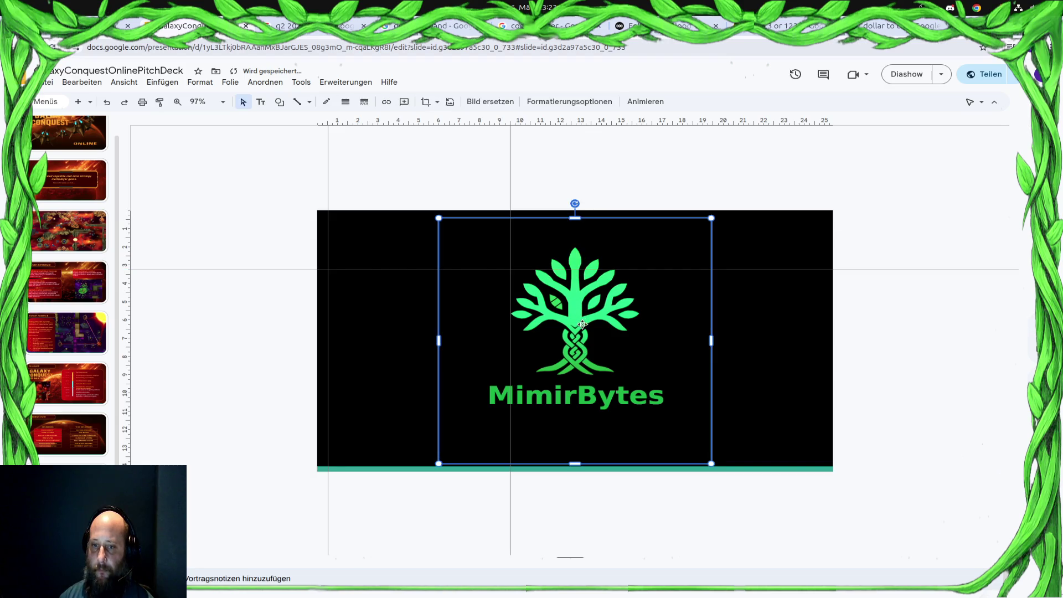
{"action": "left_click_drag", "start_coordinate": [575, 464], "coordinate": [575, 436]}
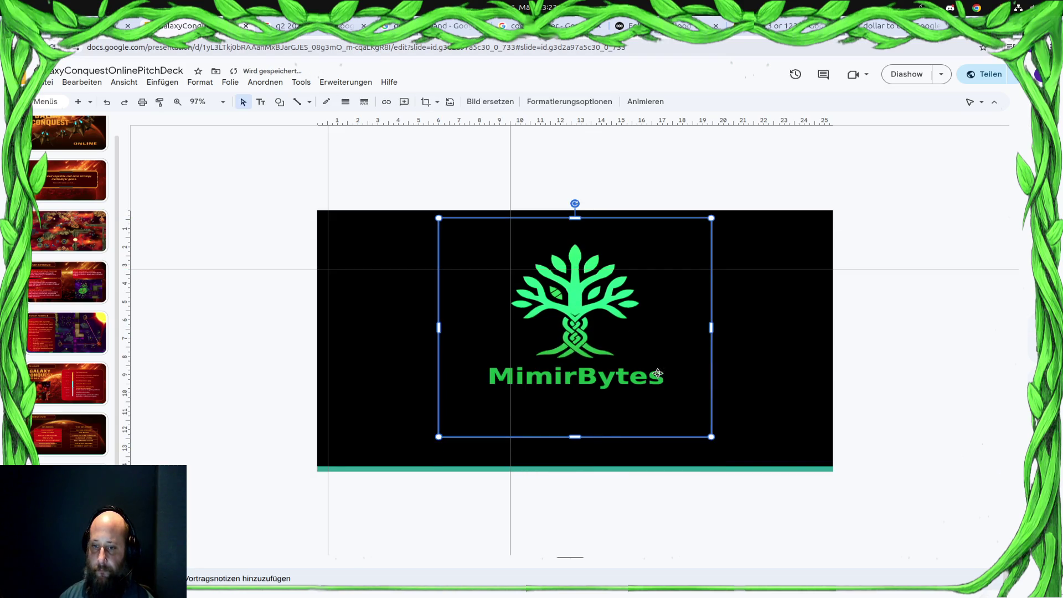
{"action": "left_click_drag", "start_coordinate": [711, 328], "coordinate": [677, 329]}
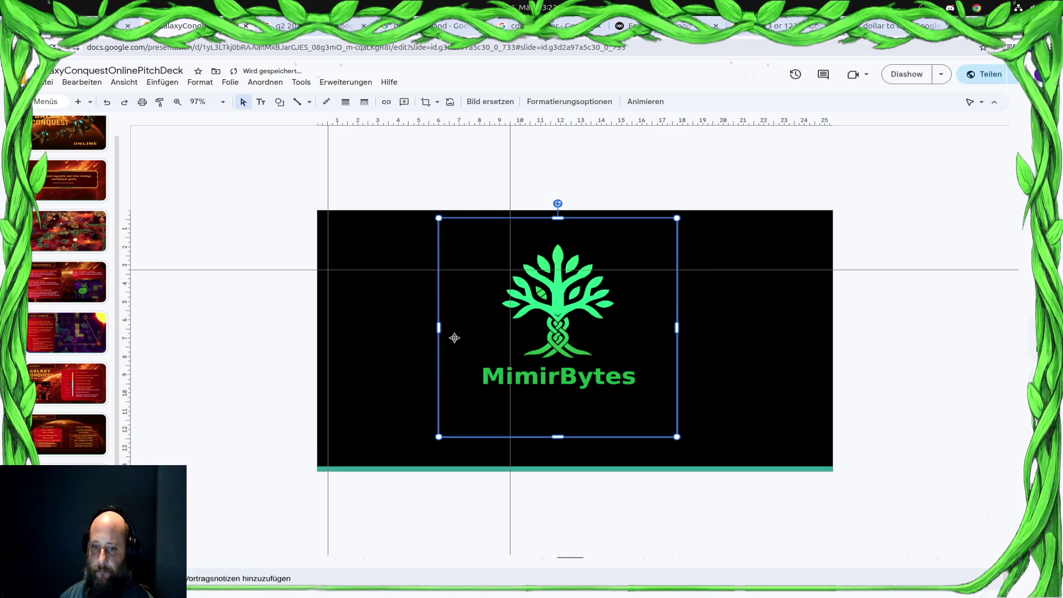
{"action": "left_click_drag", "start_coordinate": [440, 330], "coordinate": [485, 330]}
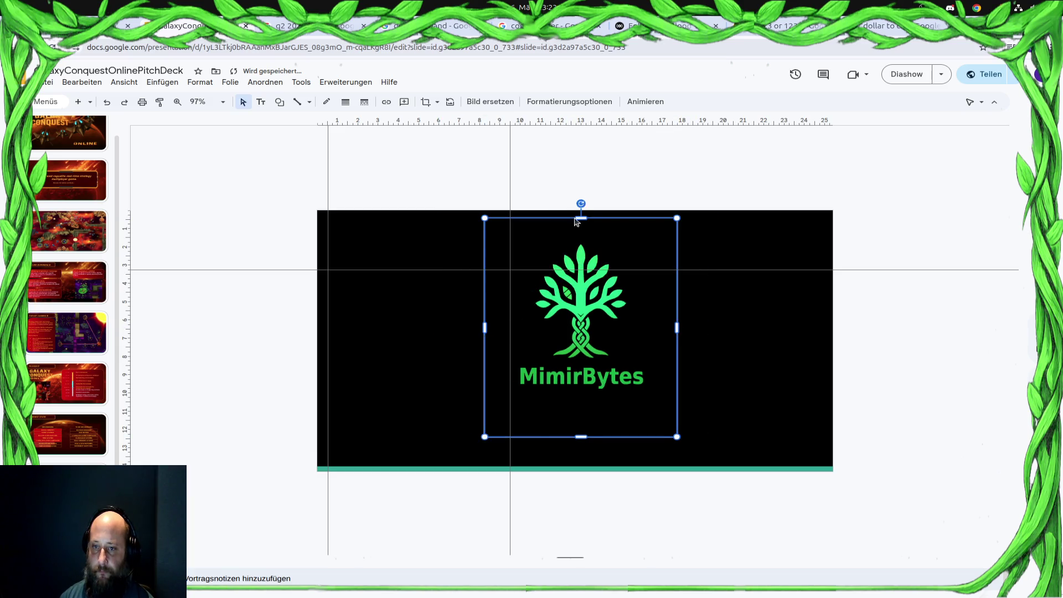
{"action": "left_click_drag", "start_coordinate": [580, 219], "coordinate": [582, 265]}
{"action": "left_click_drag", "start_coordinate": [592, 346], "coordinate": [579, 353]}
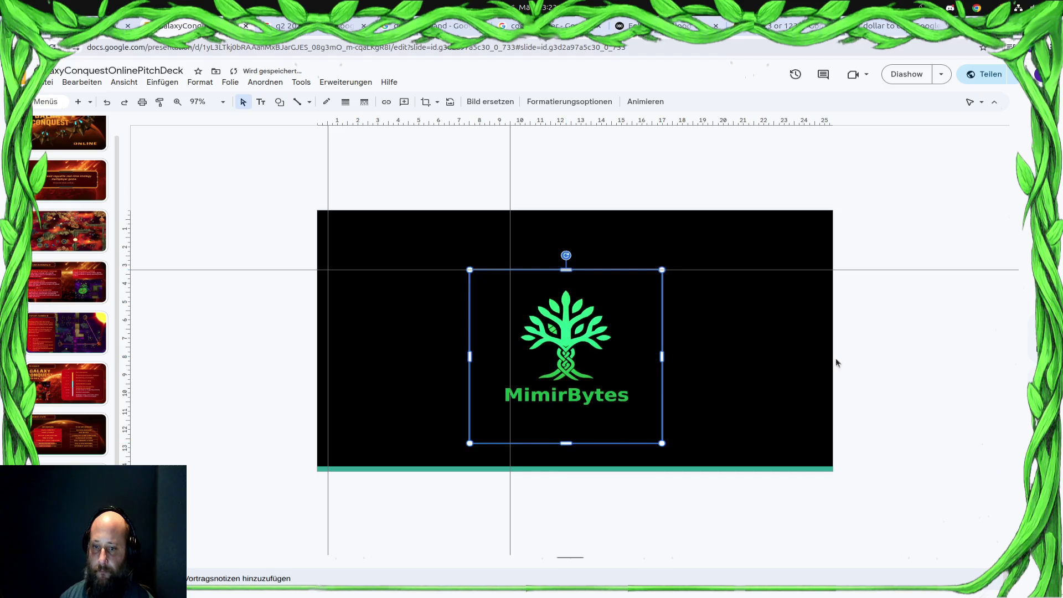
Copy the PLAYER EXPERIENCE title box and paste it onto the logo slide.
{"action": "left_click", "coordinate": [67, 282]}
{"action": "left_click", "coordinate": [504, 230]}
{"action": "key", "text": "ctrl+c"}
{"action": "key", "text": "End"}
{"action": "key", "text": "ctrl+v"}
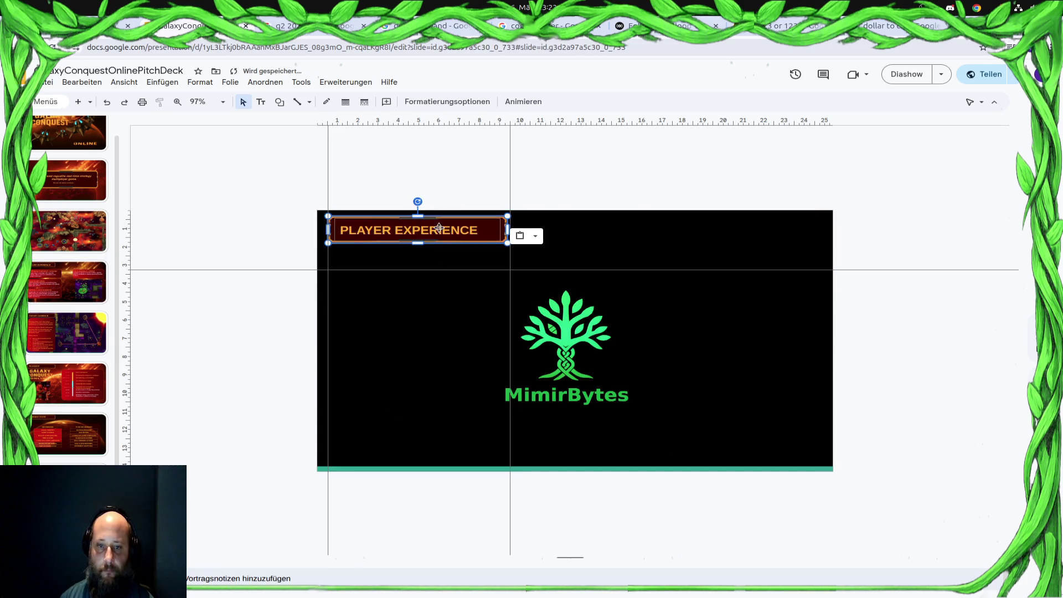
Replace the pasted title's text with THE TEAM.
{"action": "left_click", "coordinate": [484, 230]}
{"action": "double_click", "coordinate": [470, 230]}
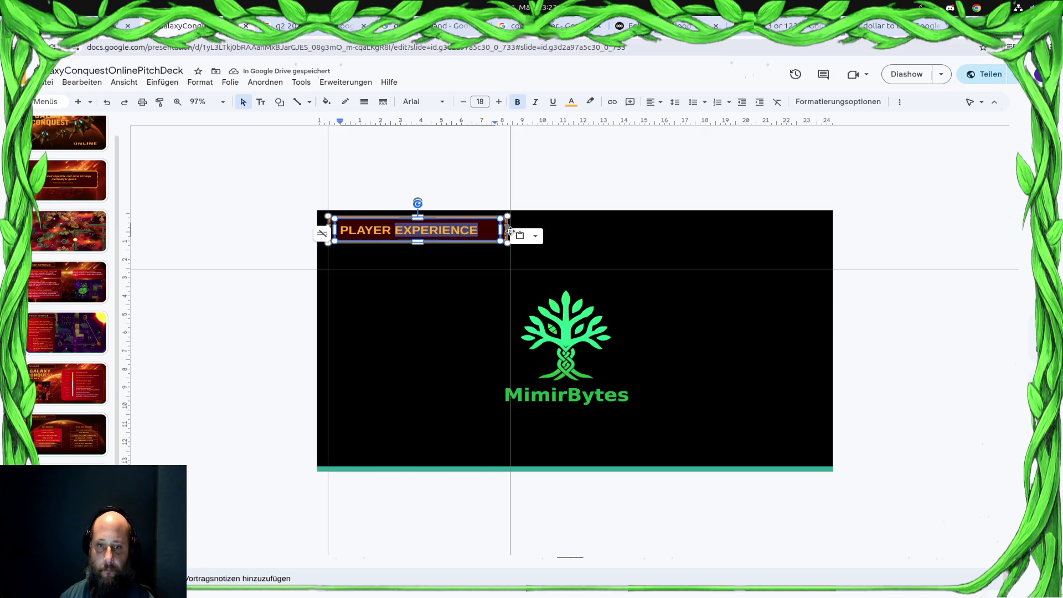
{"action": "key", "text": "BackSpace"}
{"action": "key", "text": "BackSpace"}
{"action": "key", "text": "BackSpace"}
{"action": "key", "text": "BackSpace"}
{"action": "key", "text": "BackSpace"}
{"action": "key", "text": "BackSpace"}
{"action": "type", "text": "Th"}
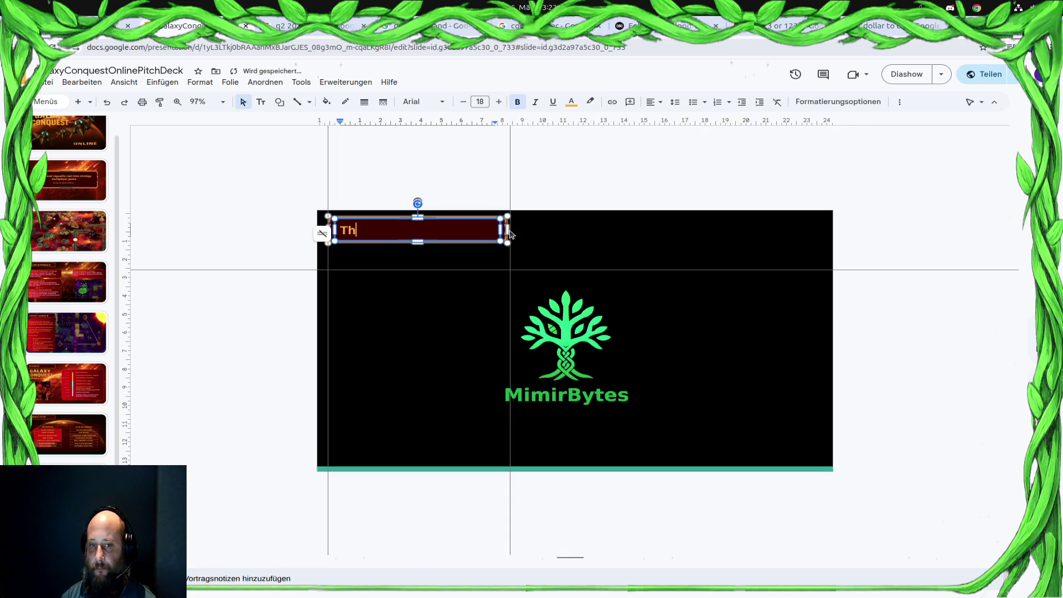
{"action": "key", "text": "BackSpace"}
{"action": "key", "text": "BackSpace"}
{"action": "key", "text": "BackSpace"}
{"action": "type", "text": "THE TEAM"}
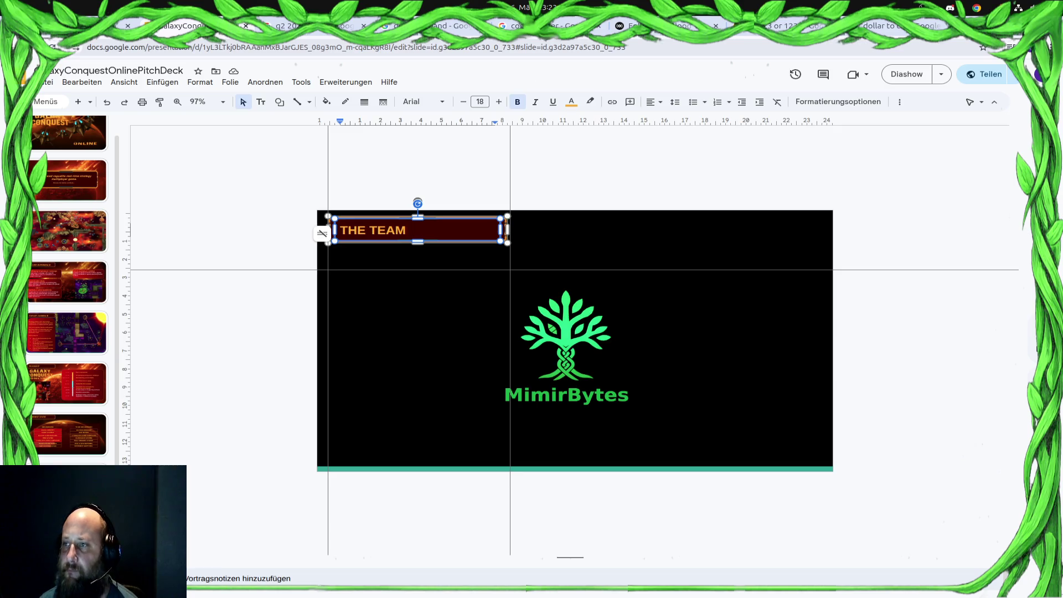
{"action": "left_click", "coordinate": [472, 302]}
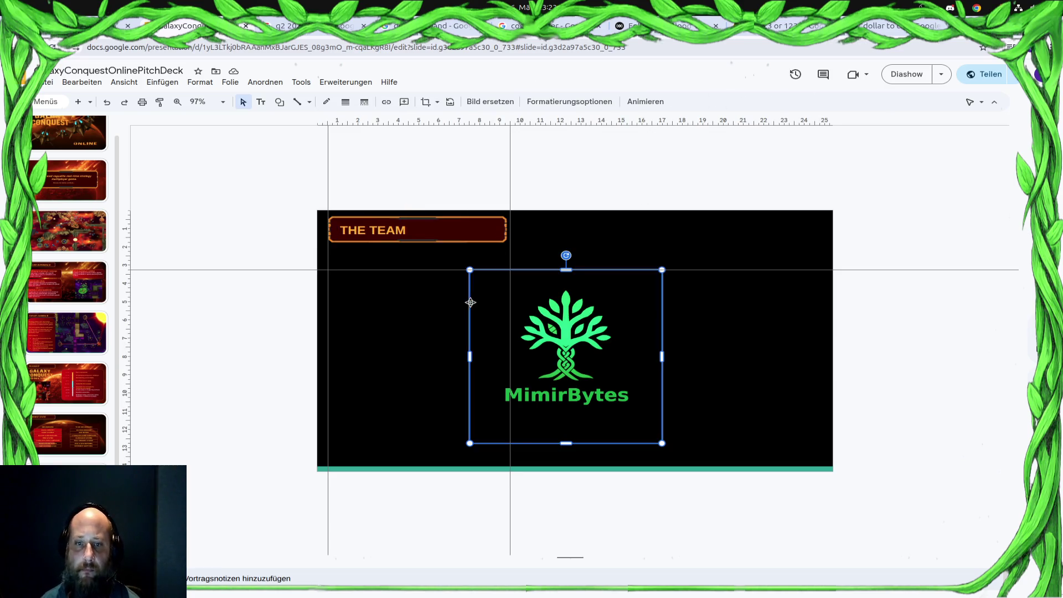
{"action": "left_click", "coordinate": [723, 228]}
{"action": "left_click", "coordinate": [653, 360]}
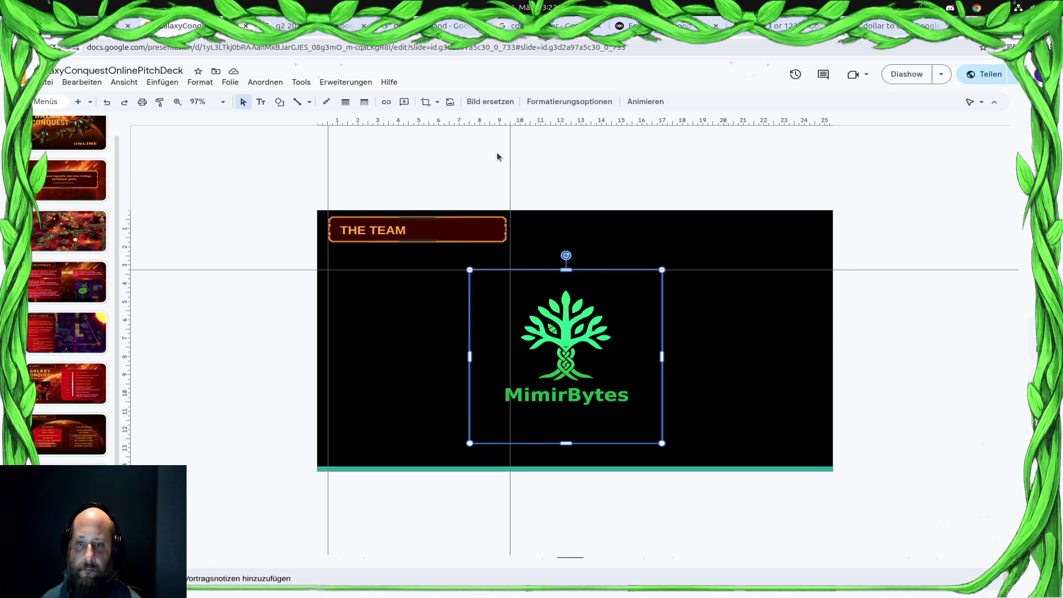
{"action": "left_click_drag", "start_coordinate": [510, 133], "coordinate": [508, 133]}
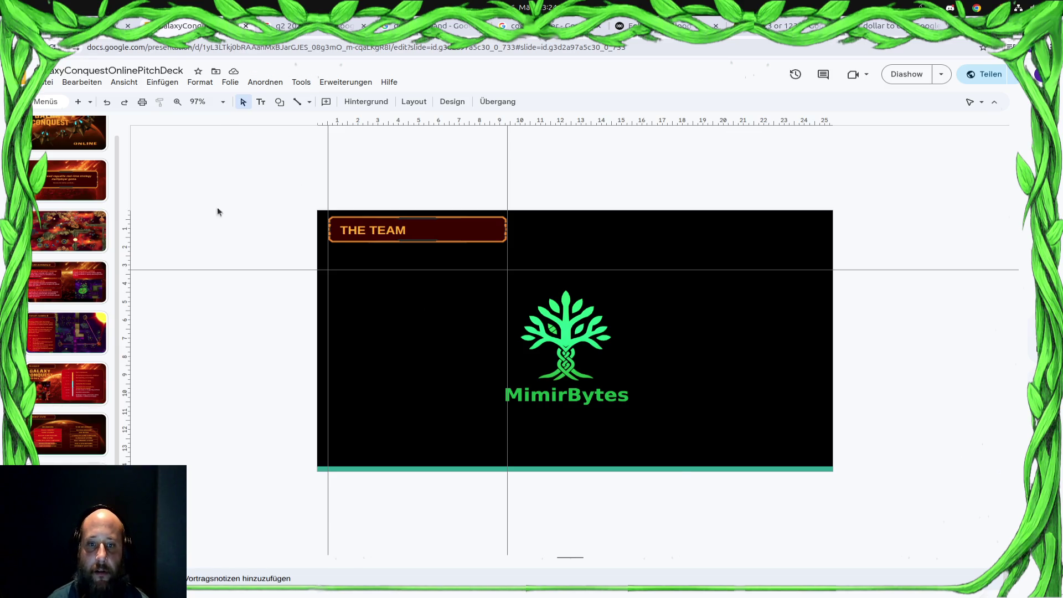
{"action": "left_click", "coordinate": [229, 81]}
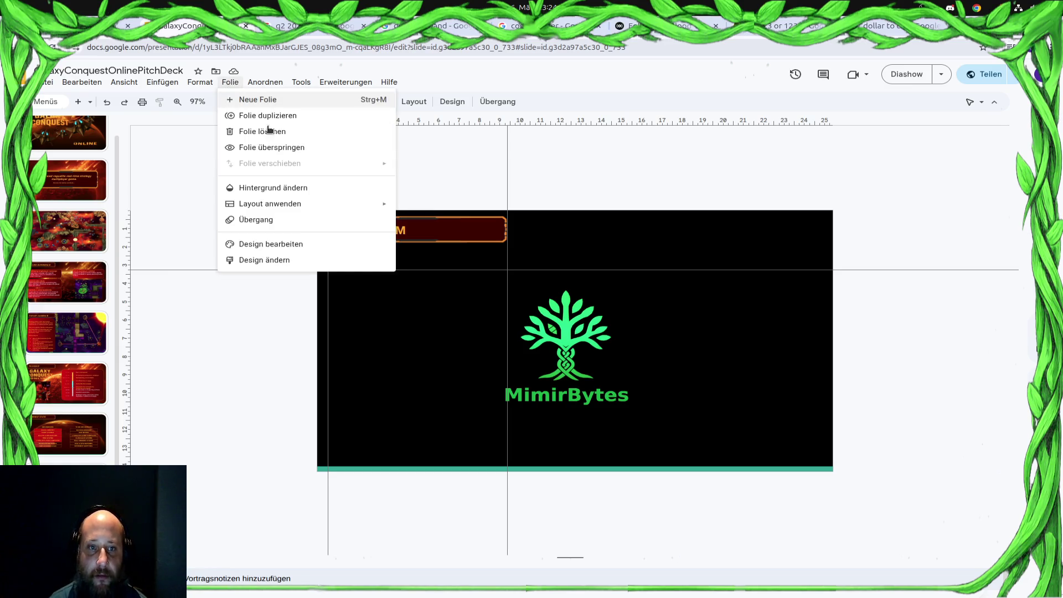
{"action": "left_click", "coordinate": [184, 192]}
Draw a teal rounded rectangle left of the logo and nudge the logo right.
{"action": "left_click", "coordinate": [279, 101]}
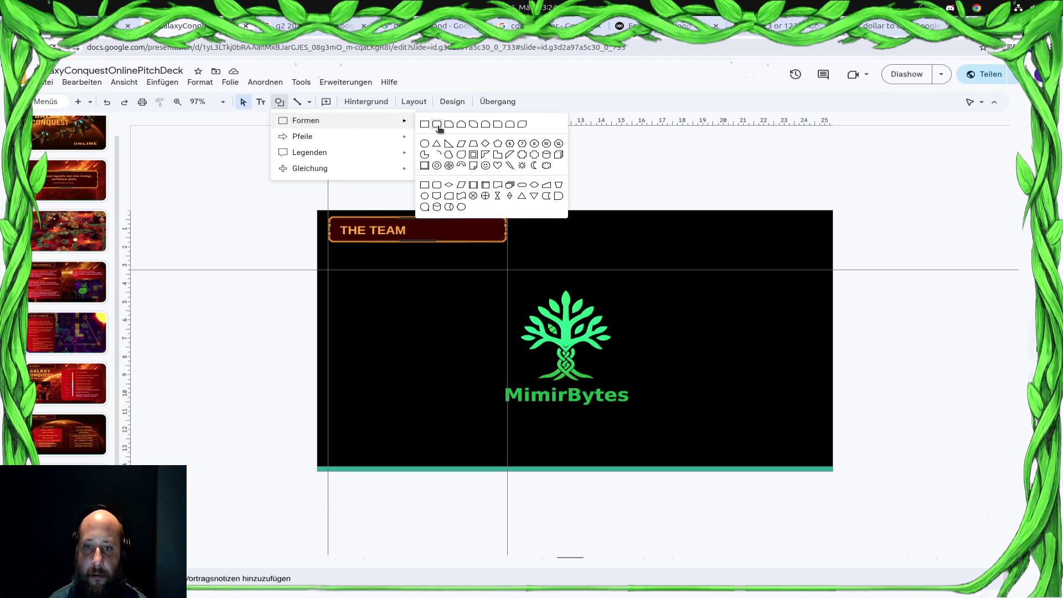
{"action": "left_click", "coordinate": [437, 125]}
{"action": "left_click_drag", "start_coordinate": [330, 269], "coordinate": [503, 433]}
{"action": "left_click", "coordinate": [580, 309]}
{"action": "key", "text": "Right"}
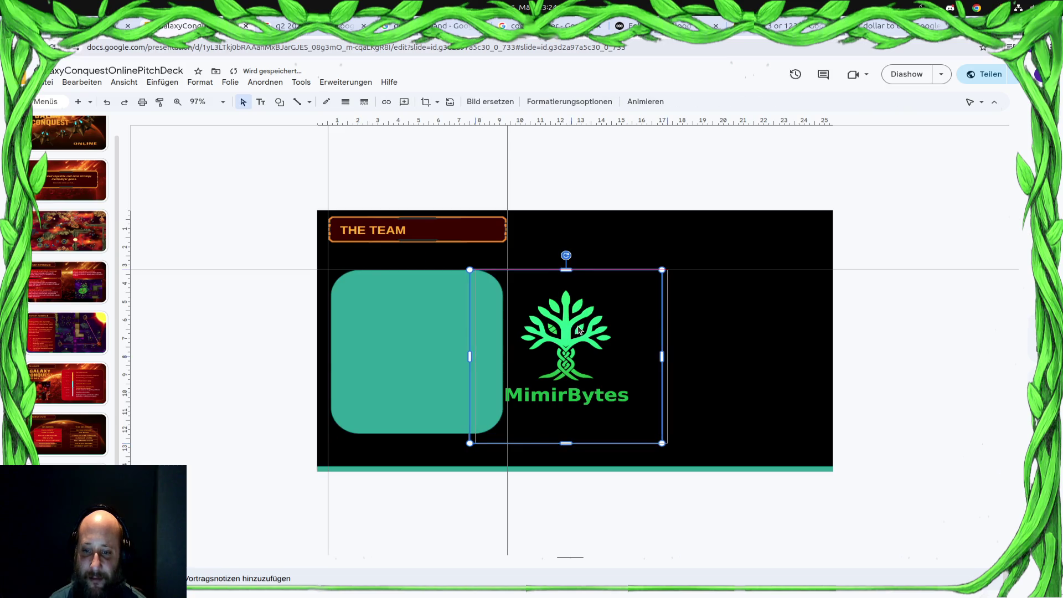
{"action": "key", "text": "Right"}
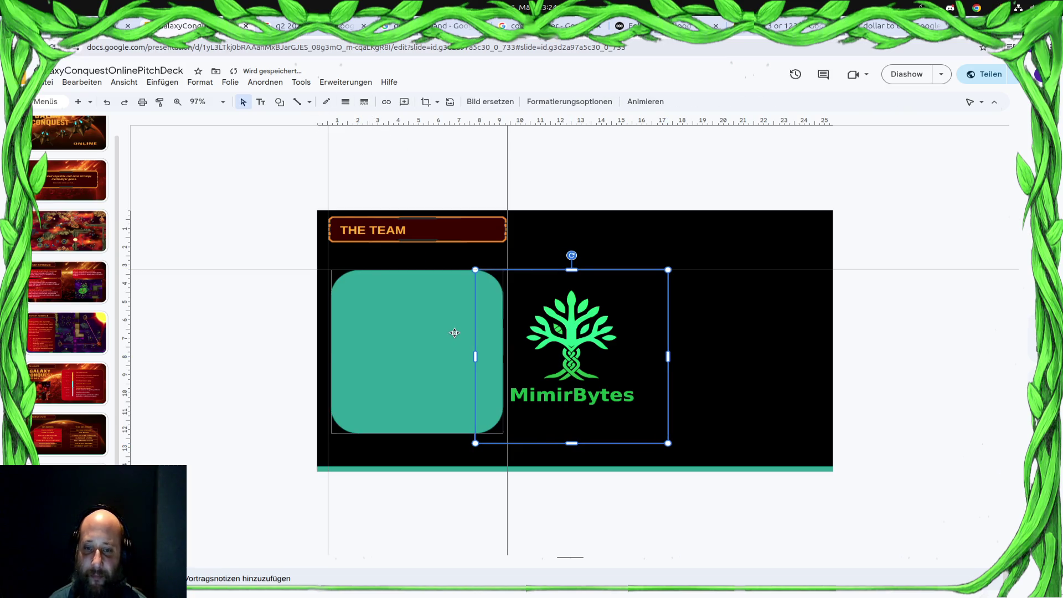
Give the rounded rectangle a red gradient (Verlauf) fill and draw a text box inside it.
{"action": "left_click", "coordinate": [455, 329]}
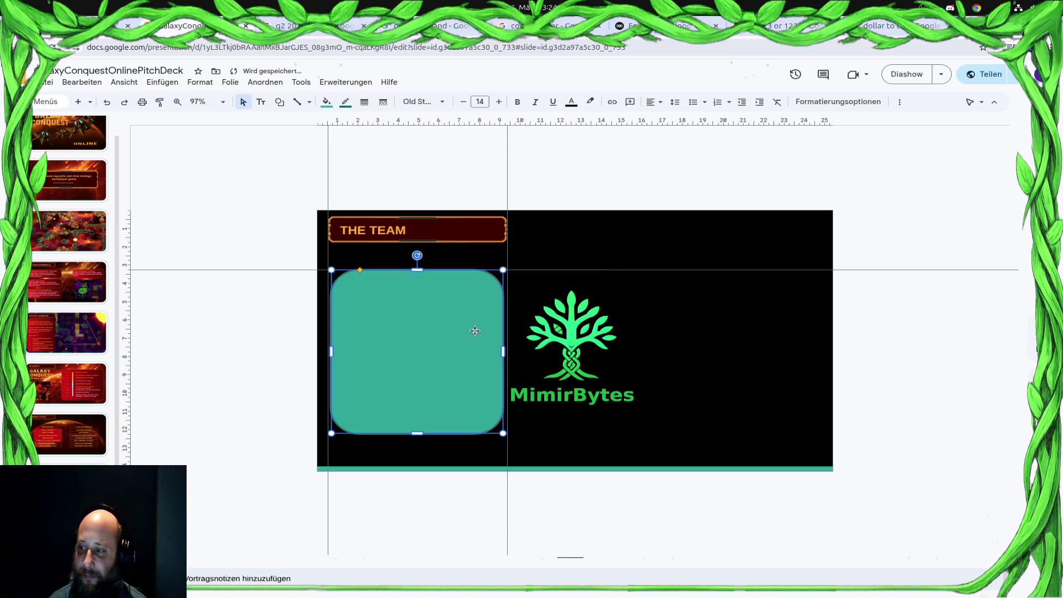
{"action": "left_click", "coordinate": [327, 102]}
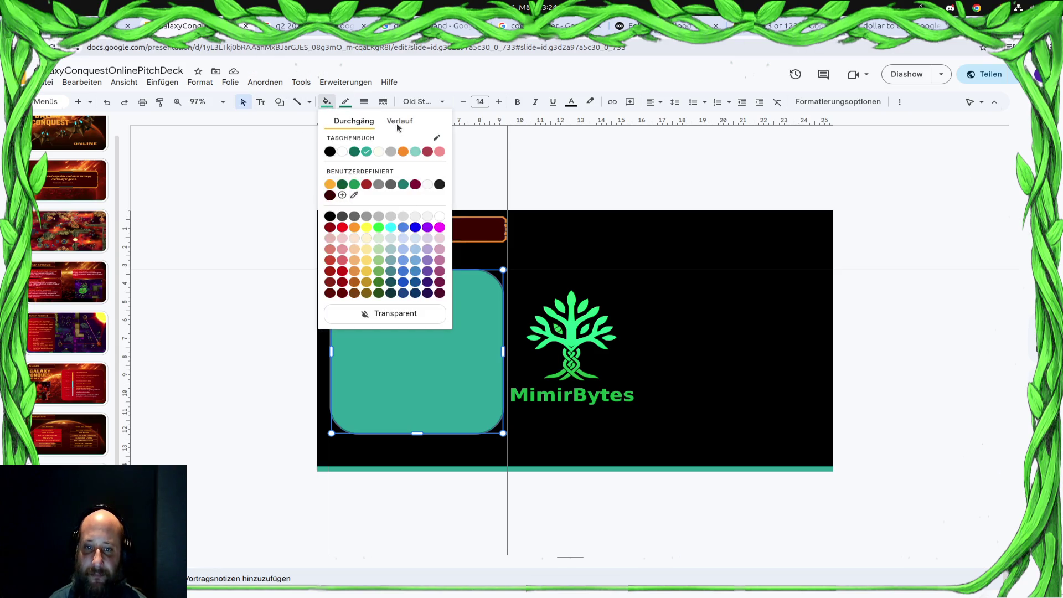
{"action": "left_click", "coordinate": [399, 123]}
{"action": "left_click", "coordinate": [330, 202]}
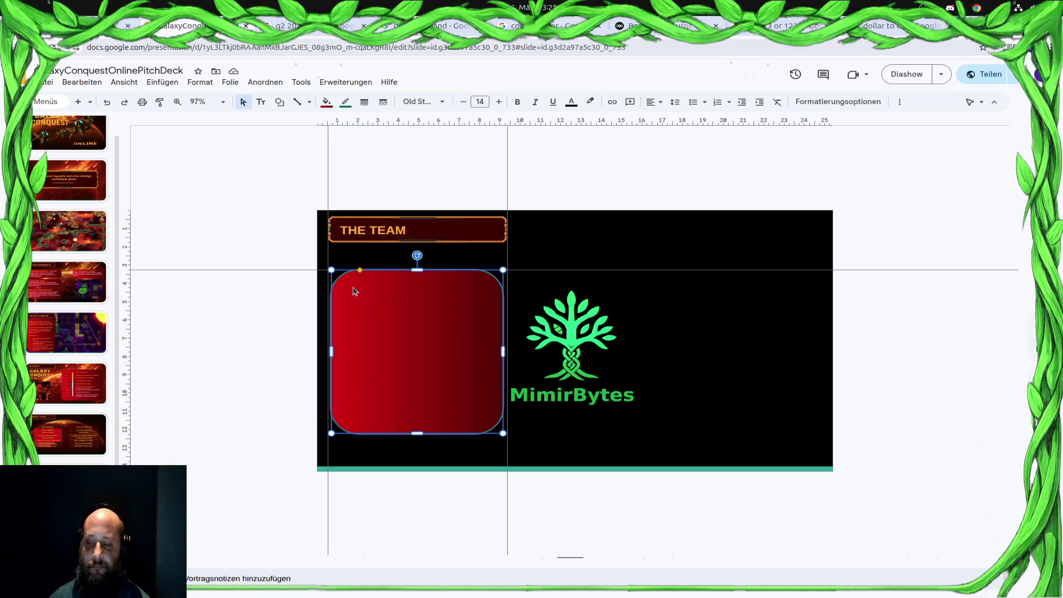
{"action": "left_click", "coordinate": [262, 103]}
{"action": "left_click_drag", "start_coordinate": [344, 282], "coordinate": [485, 422]}
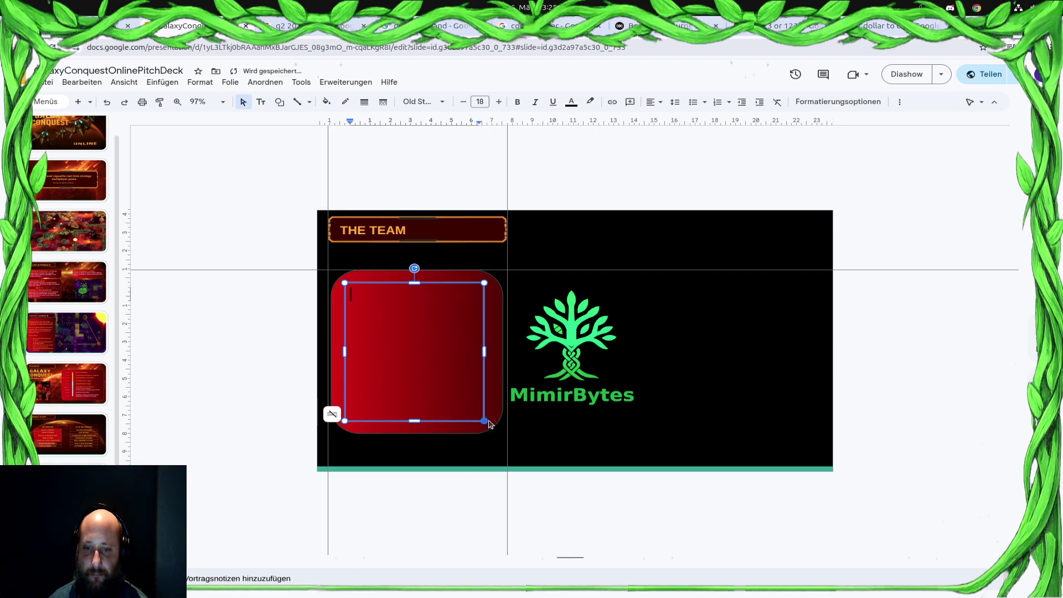
Set the new text box in the red shape to Arial, size 12, with orange text colour.
{"action": "left_click", "coordinate": [431, 103]}
{"action": "left_click", "coordinate": [444, 204]}
{"action": "left_click", "coordinate": [479, 101]}
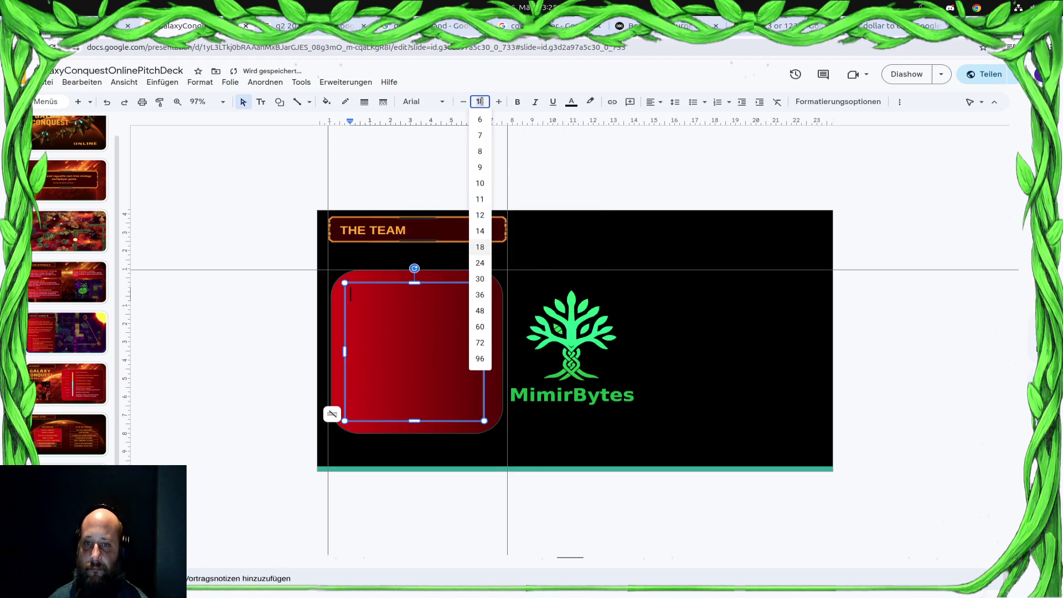
{"action": "type", "text": "14"}
{"action": "key", "text": "Return"}
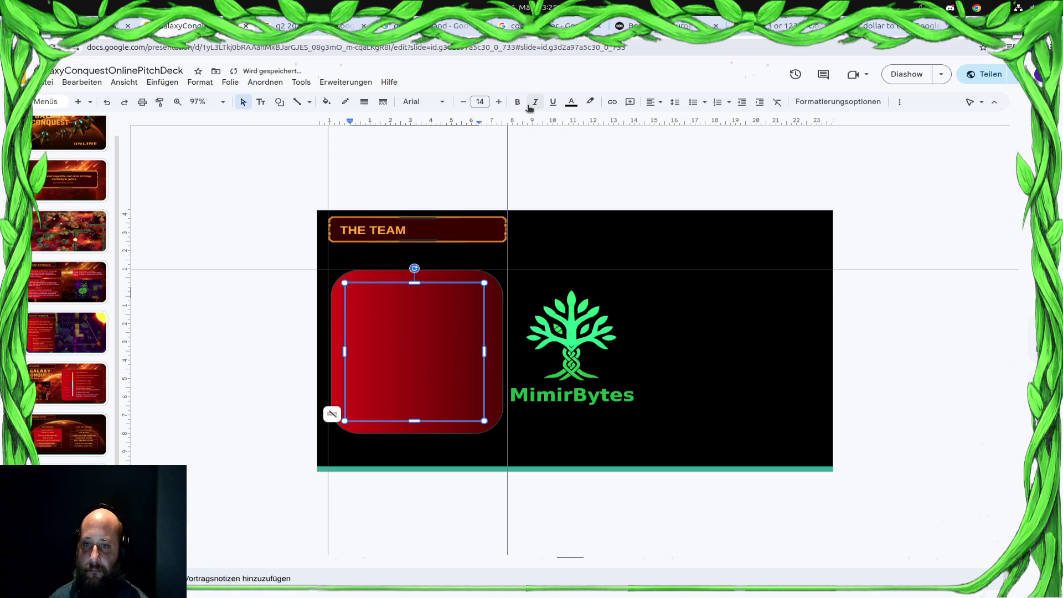
{"action": "left_click", "coordinate": [481, 101]}
{"action": "type", "text": "12"}
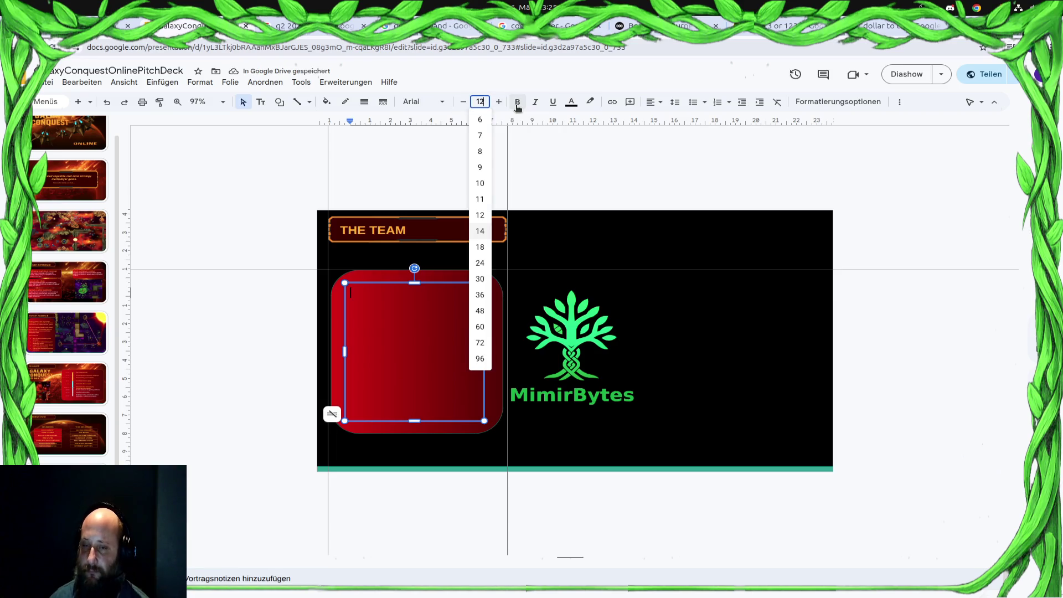
{"action": "key", "text": "Return"}
{"action": "left_click", "coordinate": [571, 102]}
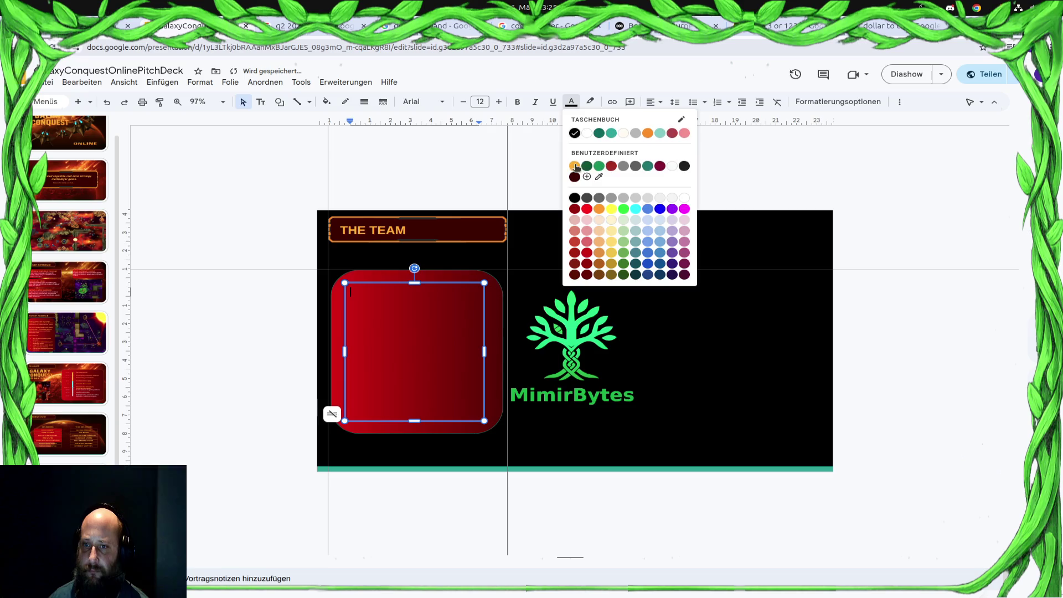
{"action": "left_click", "coordinate": [576, 166]}
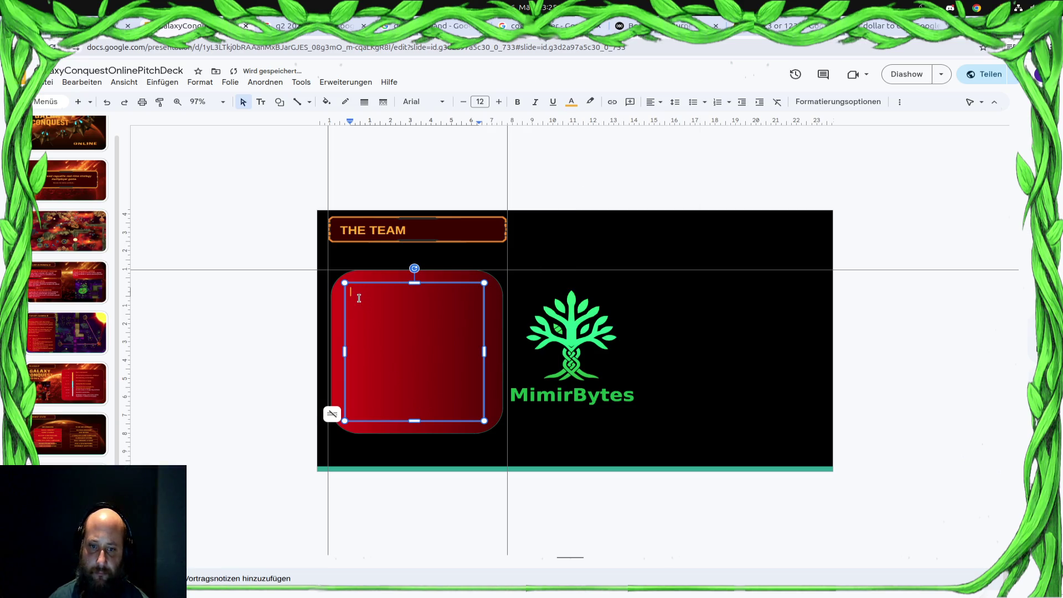
Paste the studio description and delete the stray chat-reaction lines and closing aside.
{"action": "key", "text": "ctrl+v"}
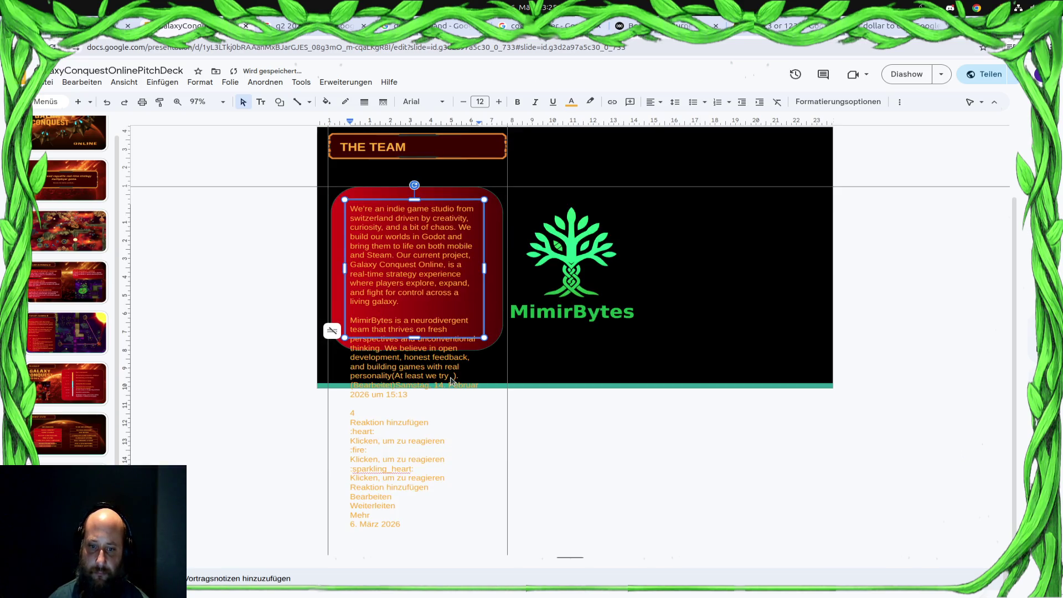
{"action": "left_click", "coordinate": [363, 466]}
{"action": "left_click", "coordinate": [372, 424]}
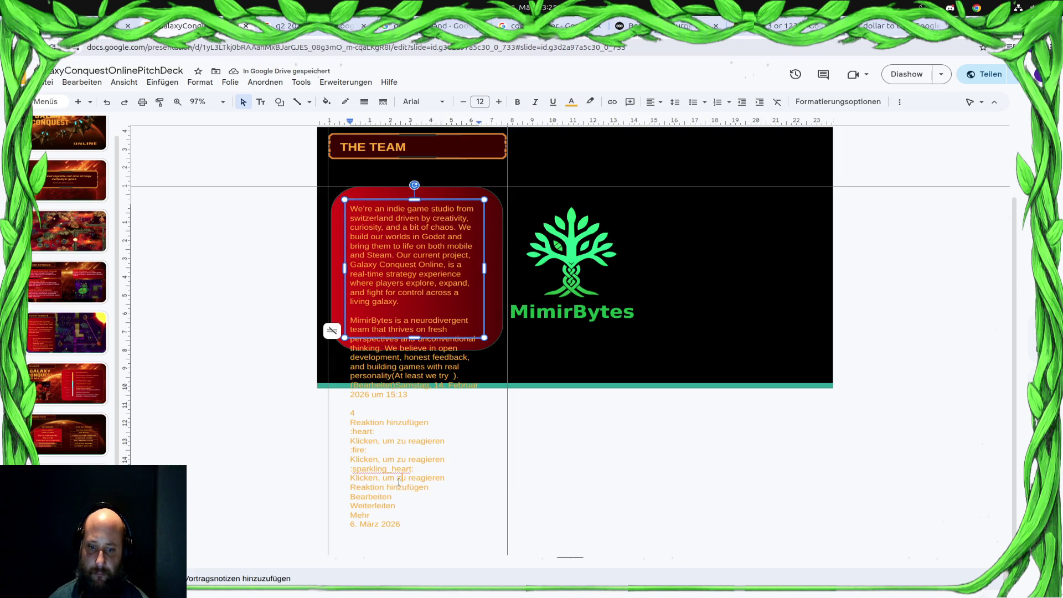
{"action": "left_click_drag", "start_coordinate": [405, 524], "coordinate": [340, 387]}
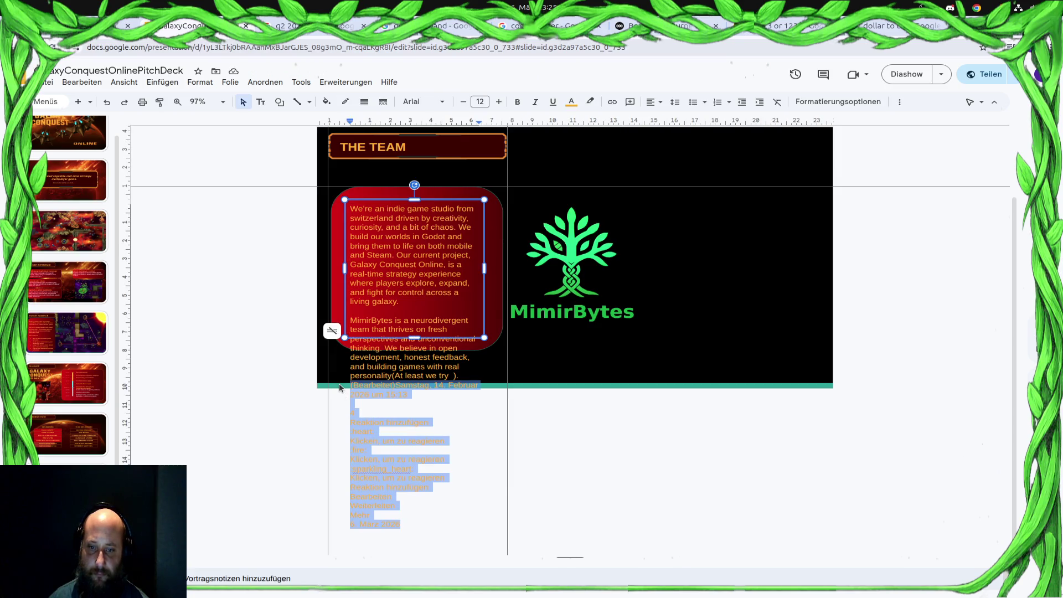
{"action": "key", "text": "BackSpace"}
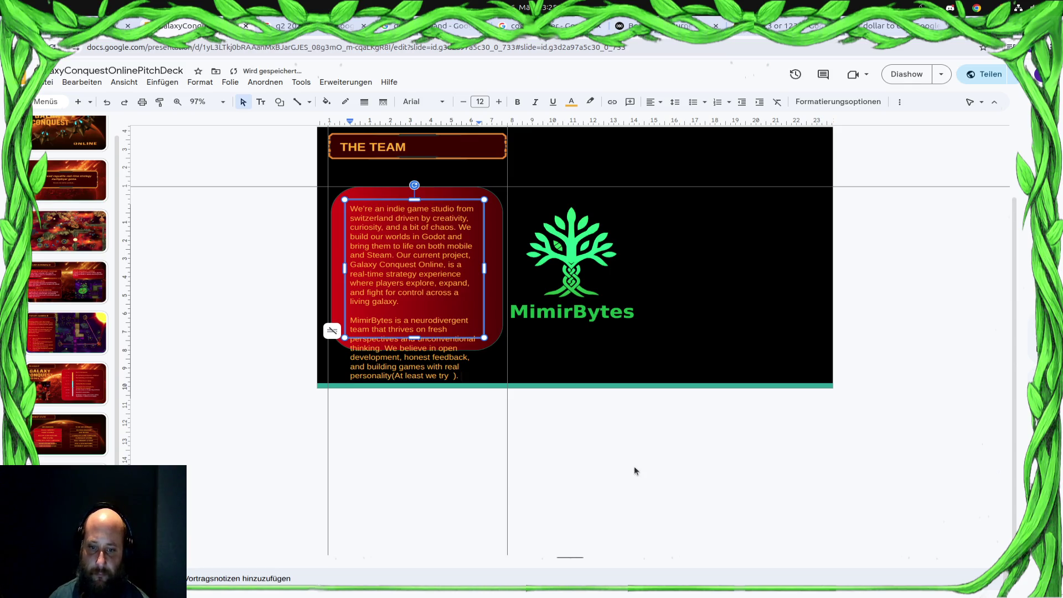
{"action": "key", "text": "shift+Left"}
{"action": "key", "text": "shift+Left"}
{"action": "key", "text": "shift+Left"}
{"action": "key", "text": "shift+Left"}
{"action": "key", "text": "shift+Left"}
{"action": "key", "text": "shift+Left"}
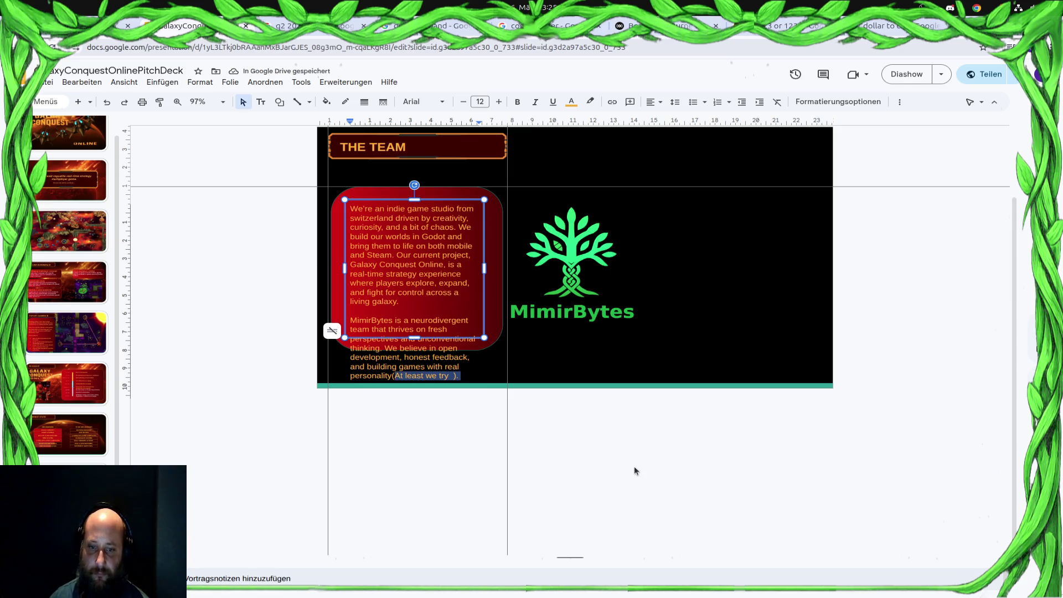
{"action": "key", "text": "BackSpace"}
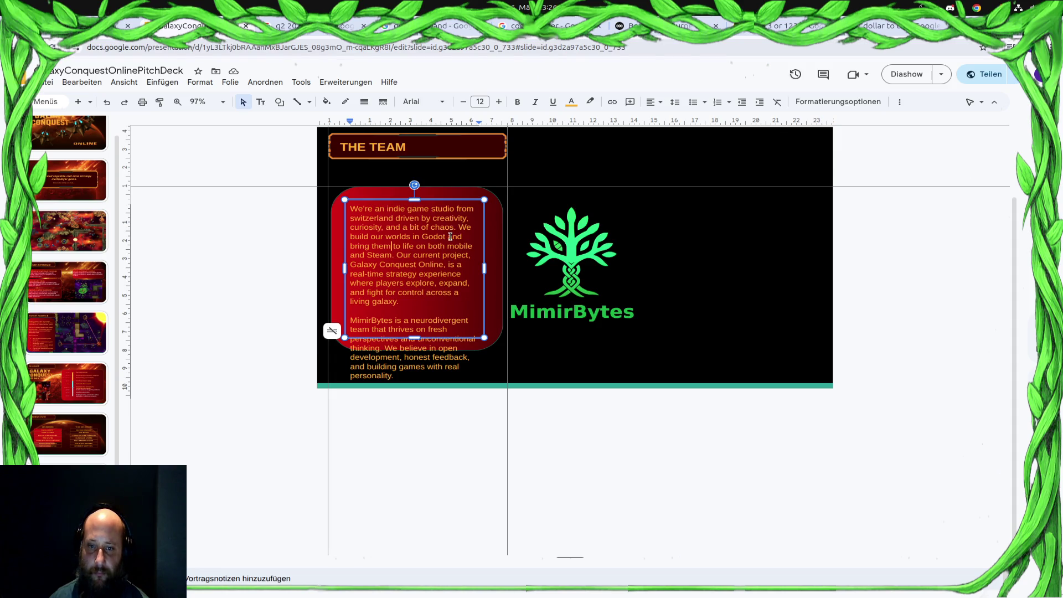
Remove the 'We build… living galaxy' game-project sentences from the team description.
{"action": "left_click_drag", "start_coordinate": [458, 227], "coordinate": [442, 301]}
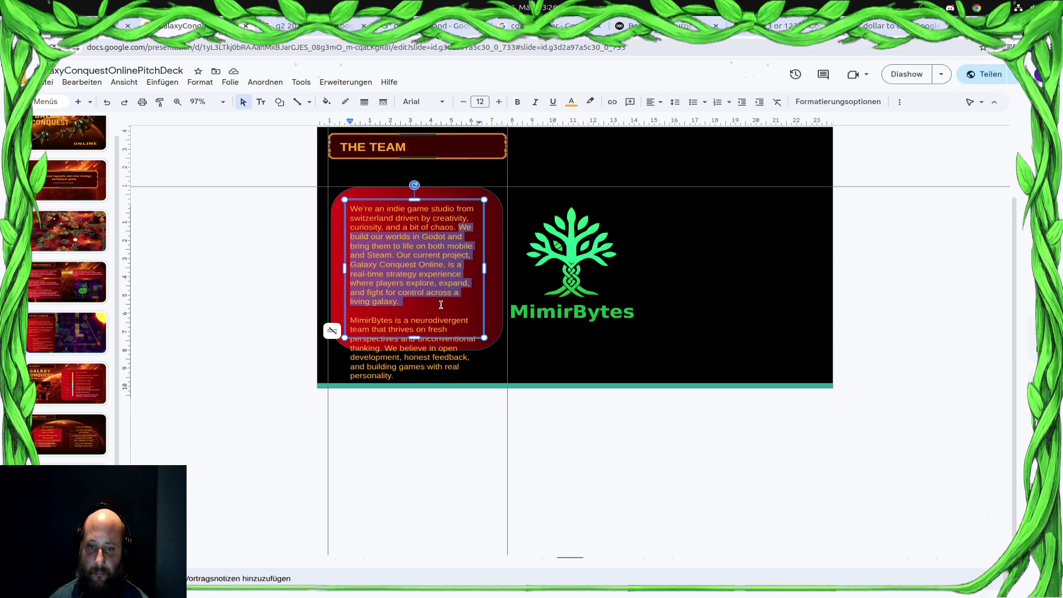
{"action": "key", "text": "BackSpace"}
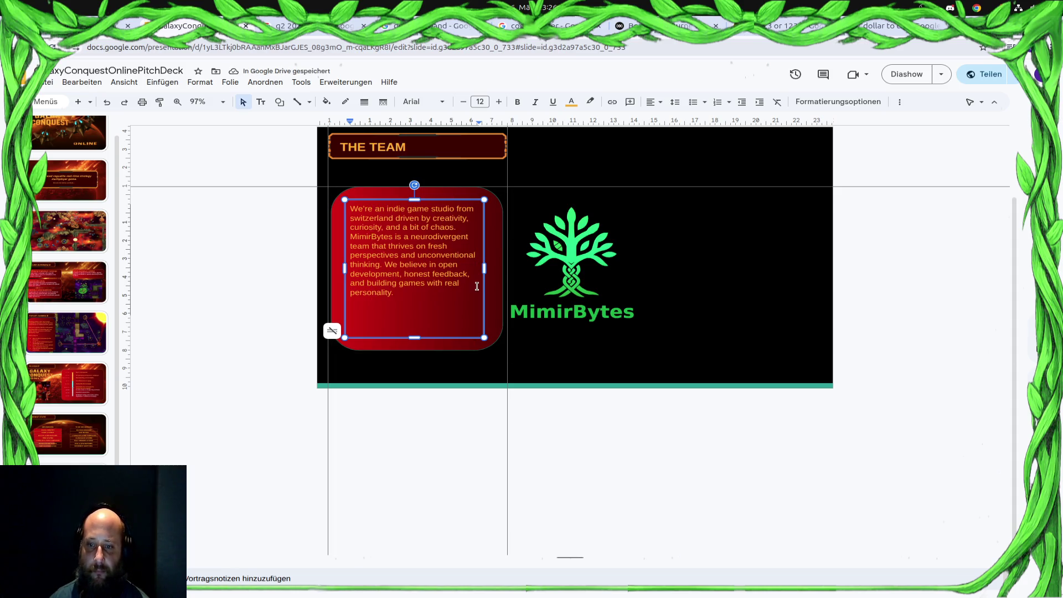
{"action": "left_click", "coordinate": [372, 237]}
{"action": "left_click", "coordinate": [486, 268]}
Refit the description's text box and split it into two paragraphs after 'chaos'.
{"action": "left_click_drag", "start_coordinate": [486, 268], "coordinate": [494, 268]}
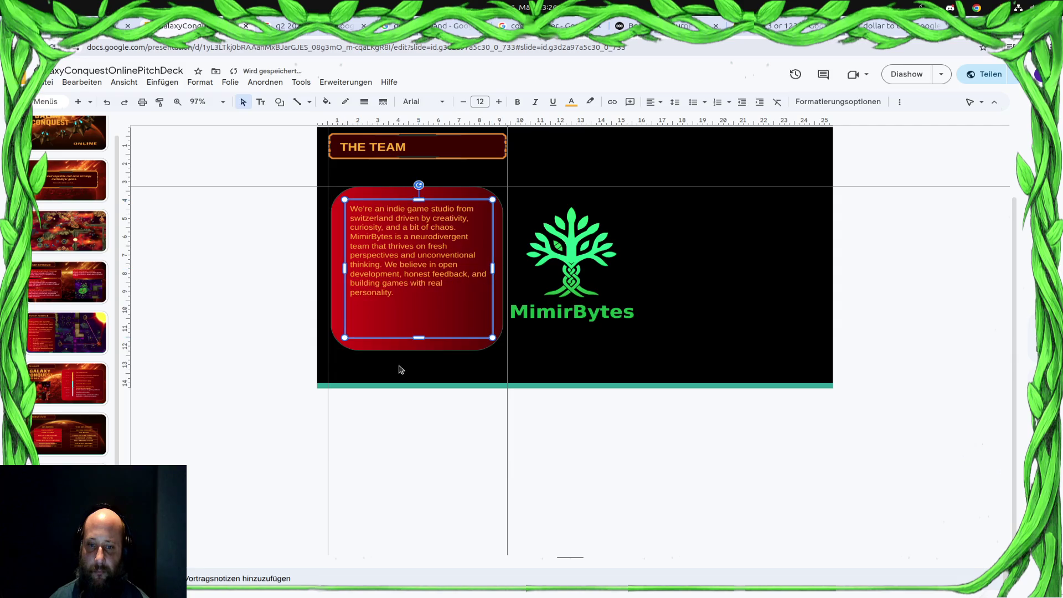
{"action": "left_click_drag", "start_coordinate": [418, 338], "coordinate": [419, 313]}
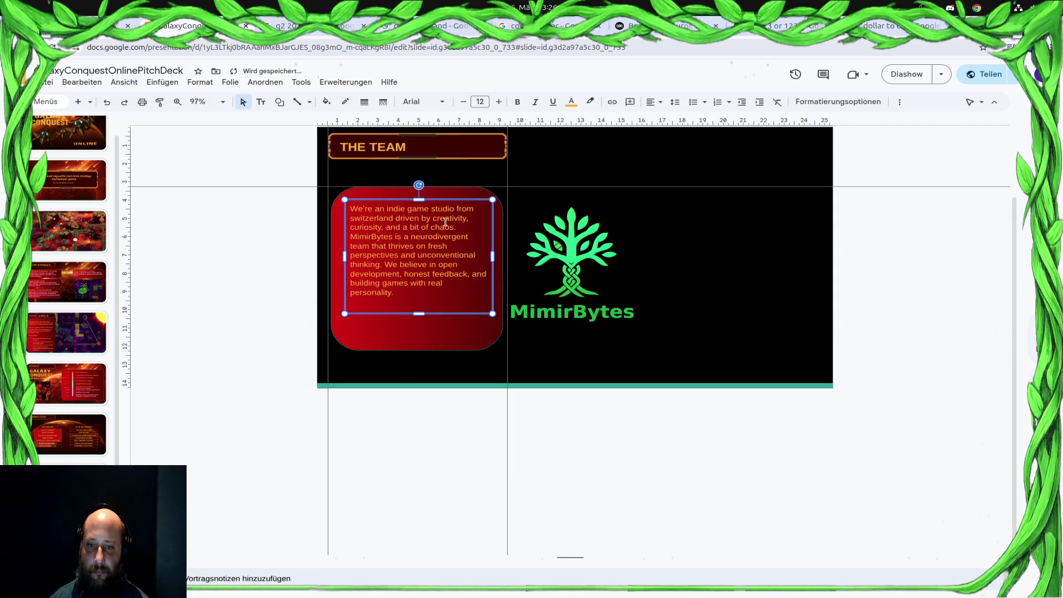
{"action": "left_click", "coordinate": [389, 265]}
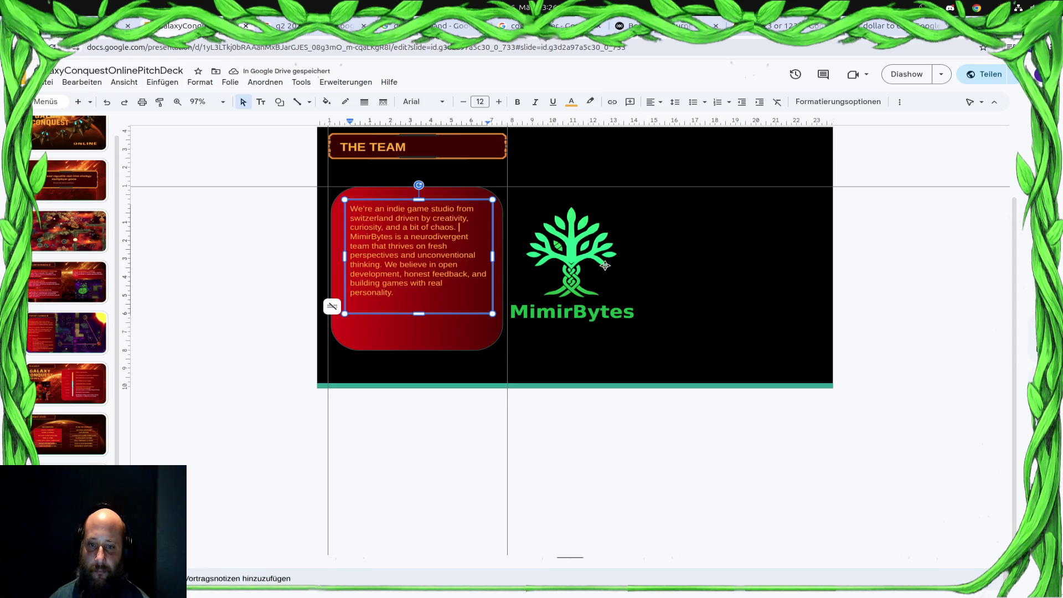
{"action": "key", "text": "Return"}
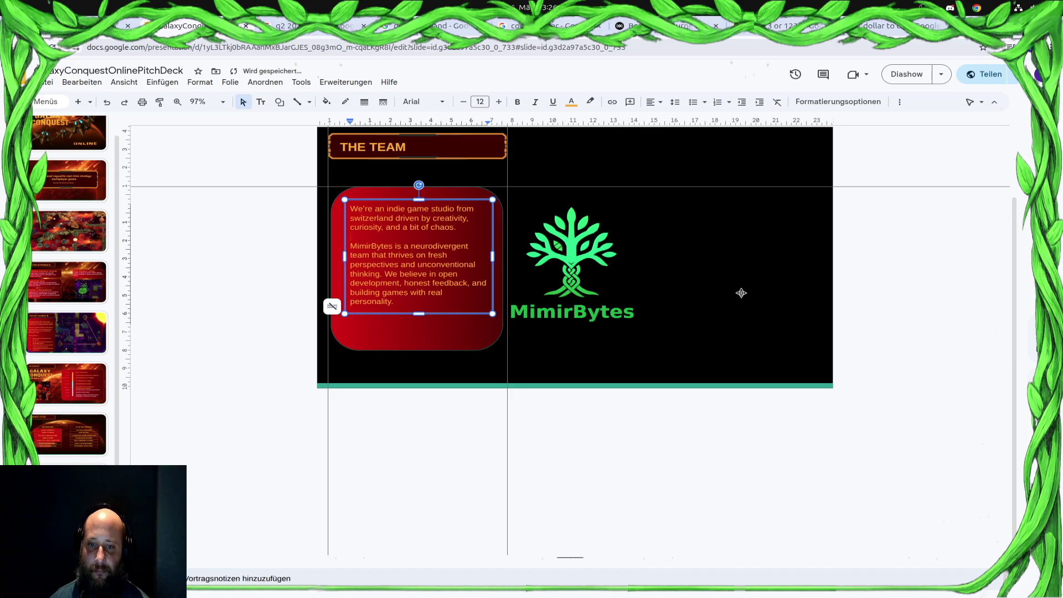
Shorten the red rounded shape so its bottom edge fits the description text.
{"action": "left_click", "coordinate": [427, 195]}
{"action": "left_click_drag", "start_coordinate": [427, 194], "coordinate": [426, 190]}
{"action": "left_click", "coordinate": [417, 350]}
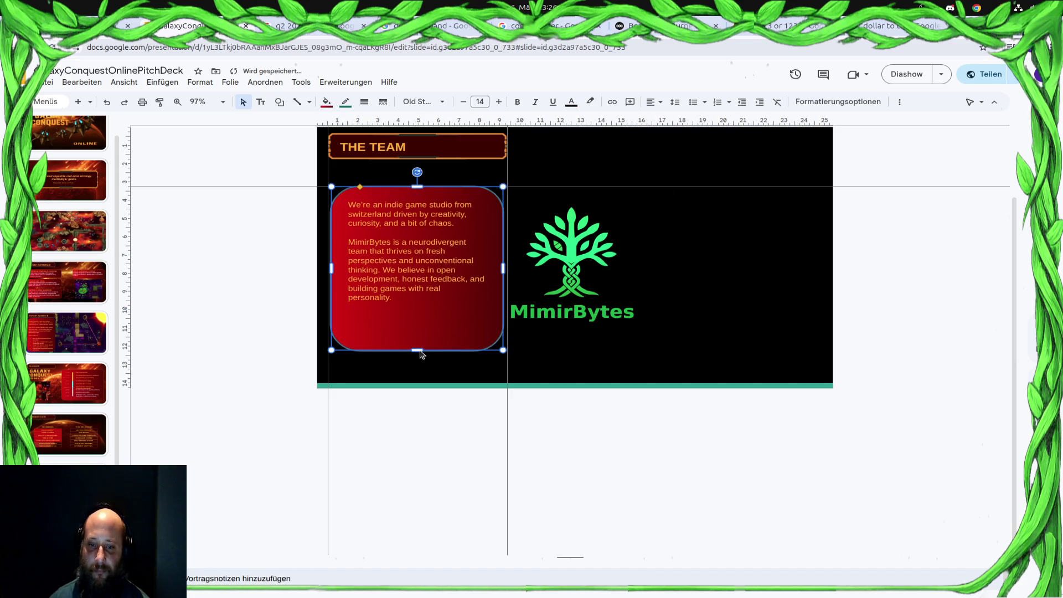
{"action": "mouse_move", "coordinate": [418, 350]}
{"action": "left_mouse_down"}
{"action": "mouse_move", "coordinate": [420, 310]}
{"action": "mouse_move", "coordinate": [418, 319]}
{"action": "left_mouse_up"}
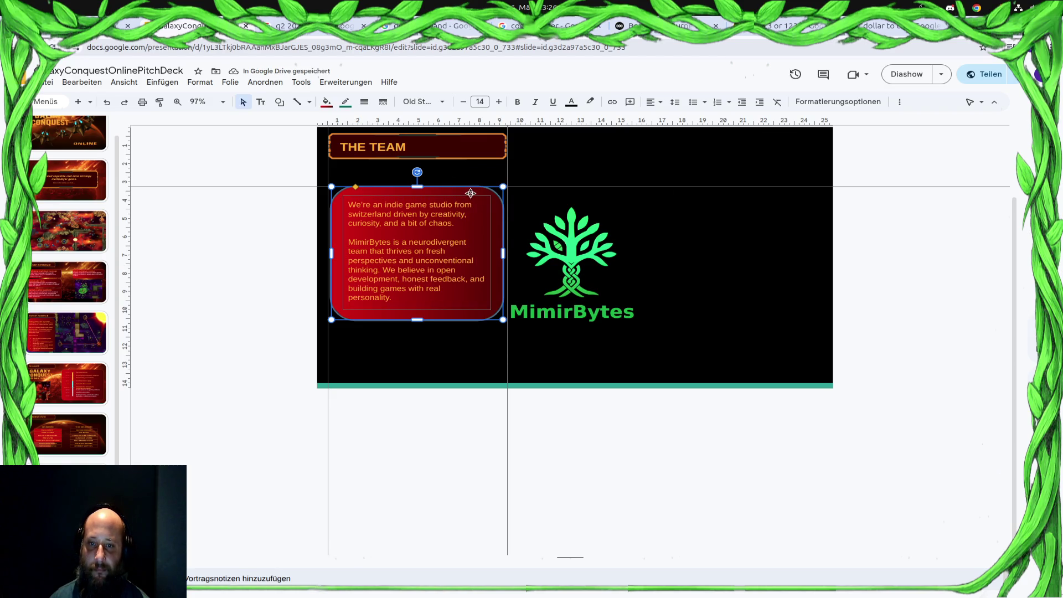
{"action": "left_click_drag", "start_coordinate": [470, 193], "coordinate": [469, 202]}
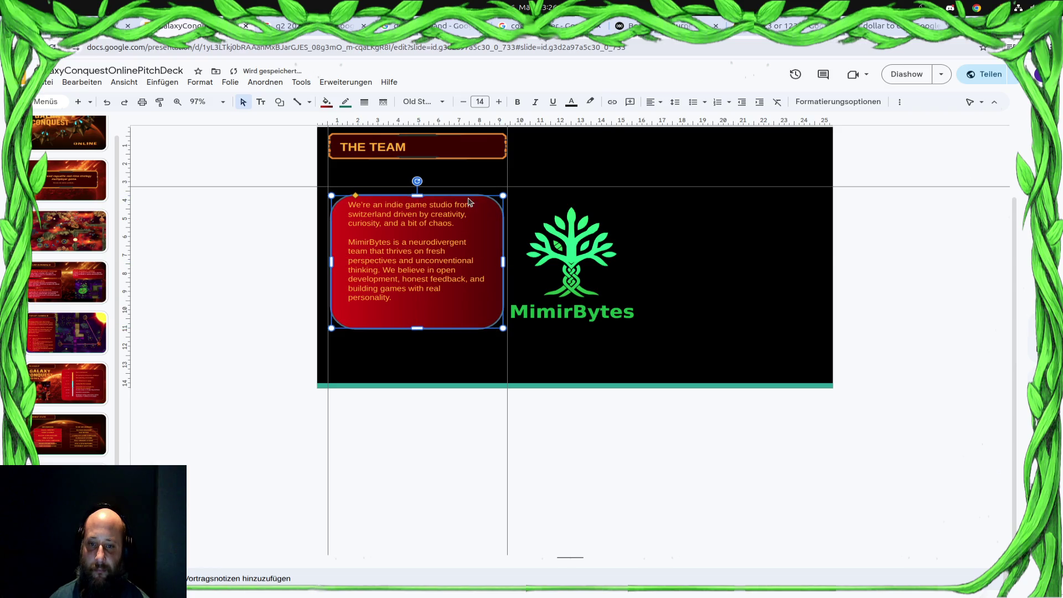
{"action": "left_click", "coordinate": [457, 204]}
{"action": "key", "text": "Escape"}
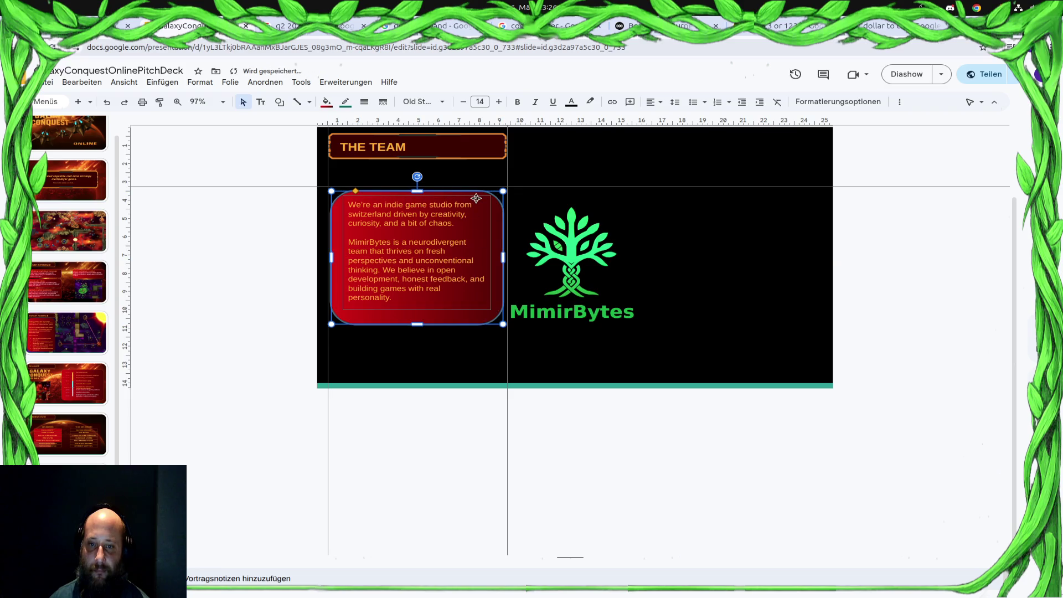
Nudge the red shape into place just below THE TEAM heading.
{"action": "left_click", "coordinate": [499, 215]}
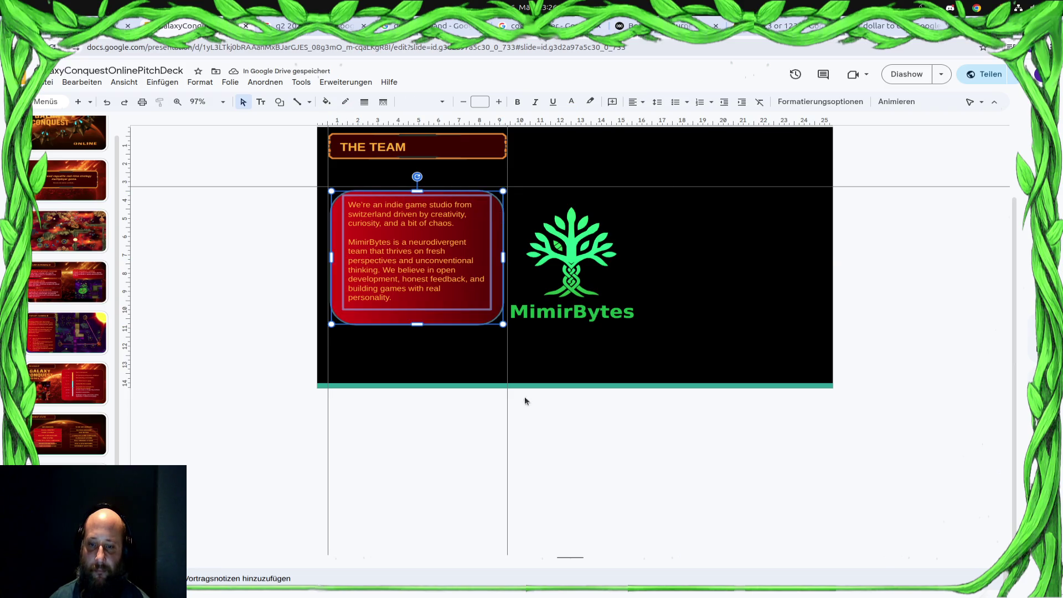
{"action": "right_click", "coordinate": [499, 227]}
{"action": "left_click", "coordinate": [543, 422]}
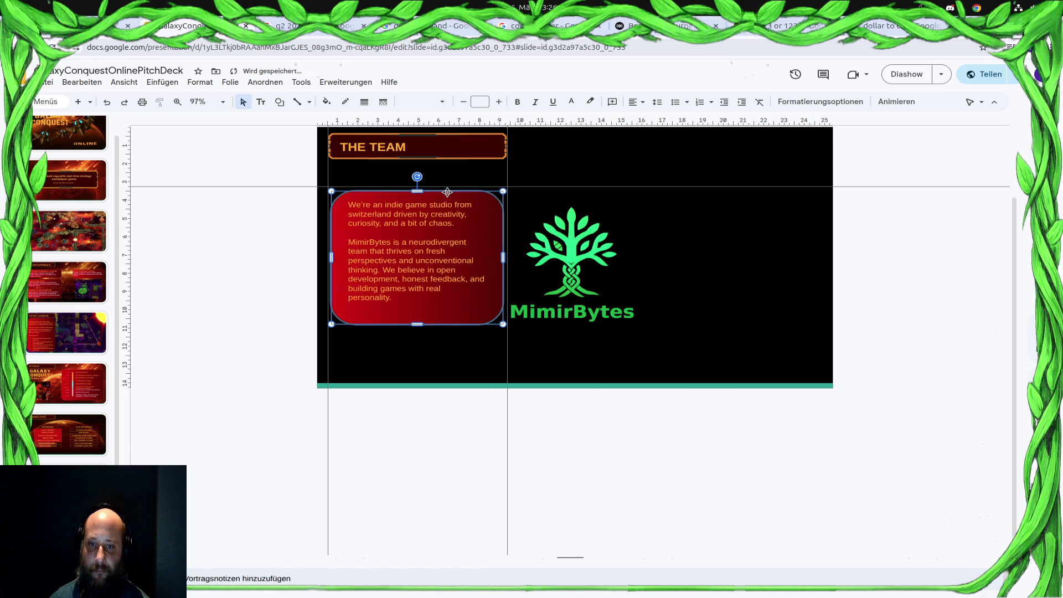
{"action": "left_click_drag", "start_coordinate": [447, 191], "coordinate": [447, 186]}
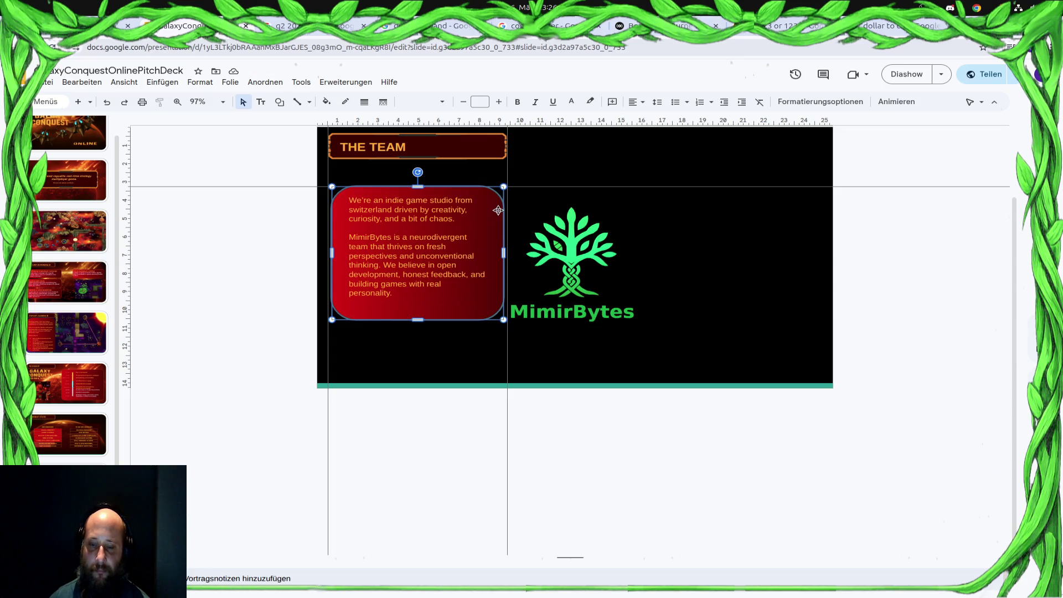
{"action": "left_click_drag", "start_coordinate": [498, 210], "coordinate": [498, 231]}
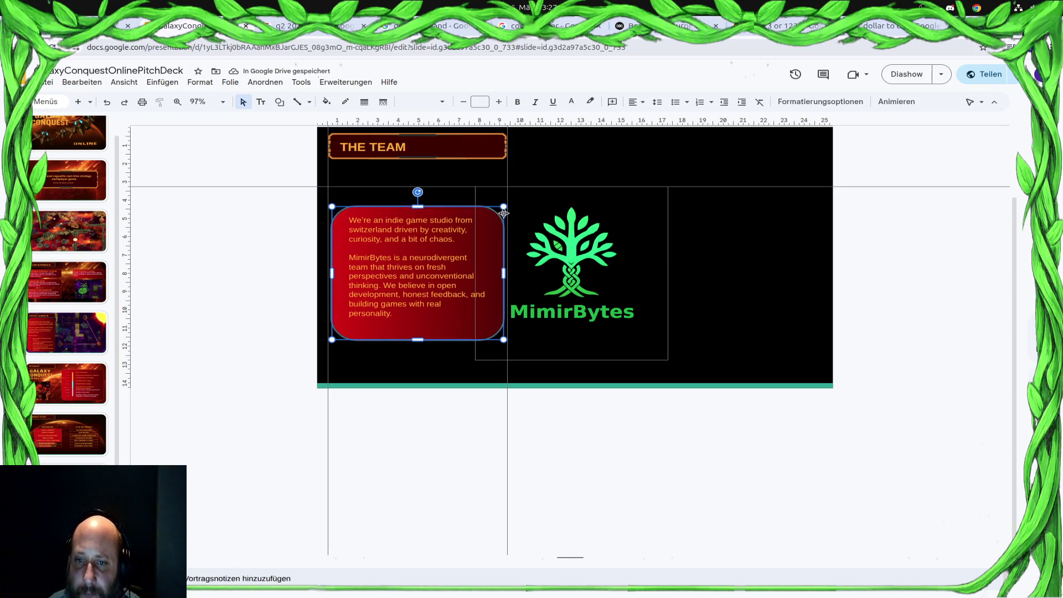
{"action": "left_click_drag", "start_coordinate": [503, 213], "coordinate": [503, 207]}
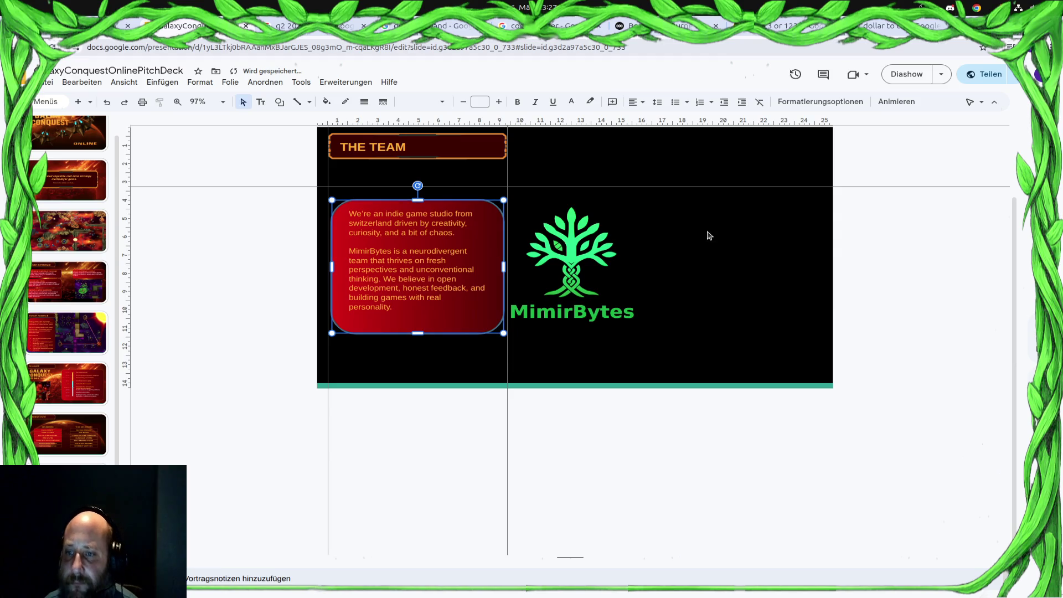
{"action": "left_click", "coordinate": [163, 81]}
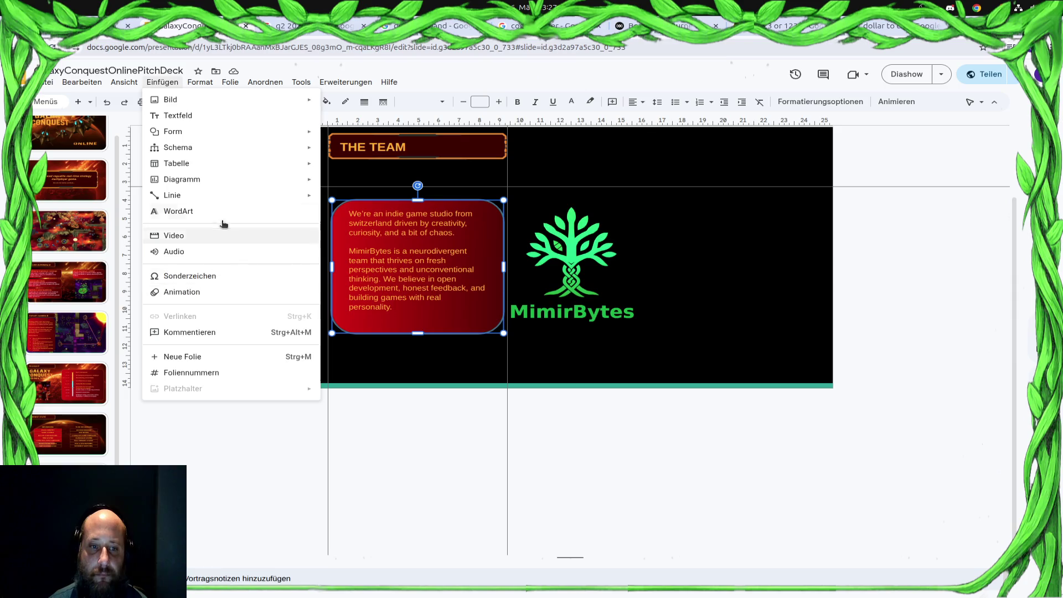
{"action": "key", "text": "Escape"}
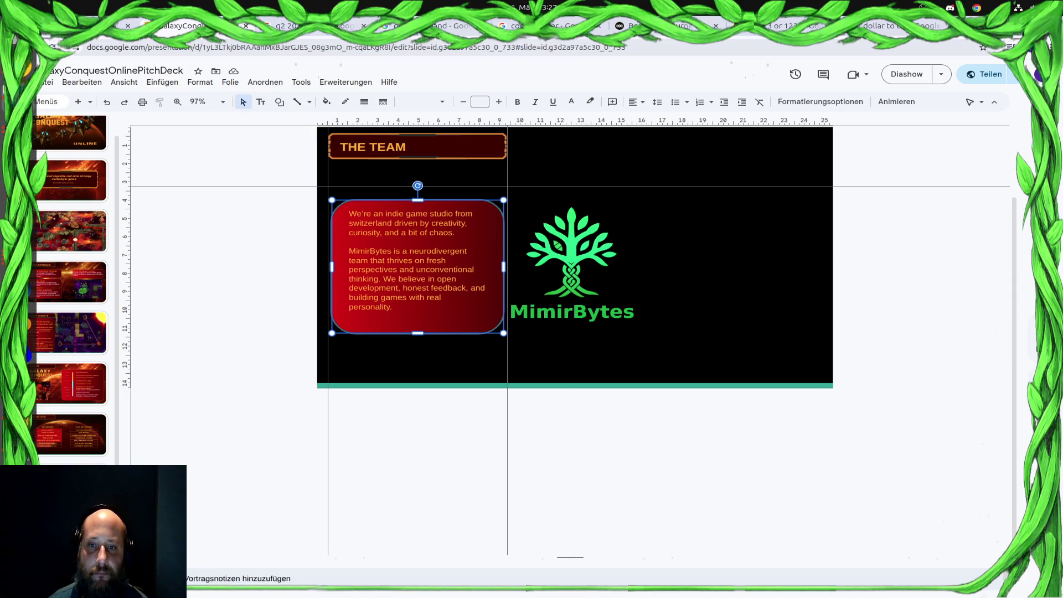
Open the MimirBytes website in a new tab and go to its About Us page.
{"action": "key", "text": "ctrl+t"}
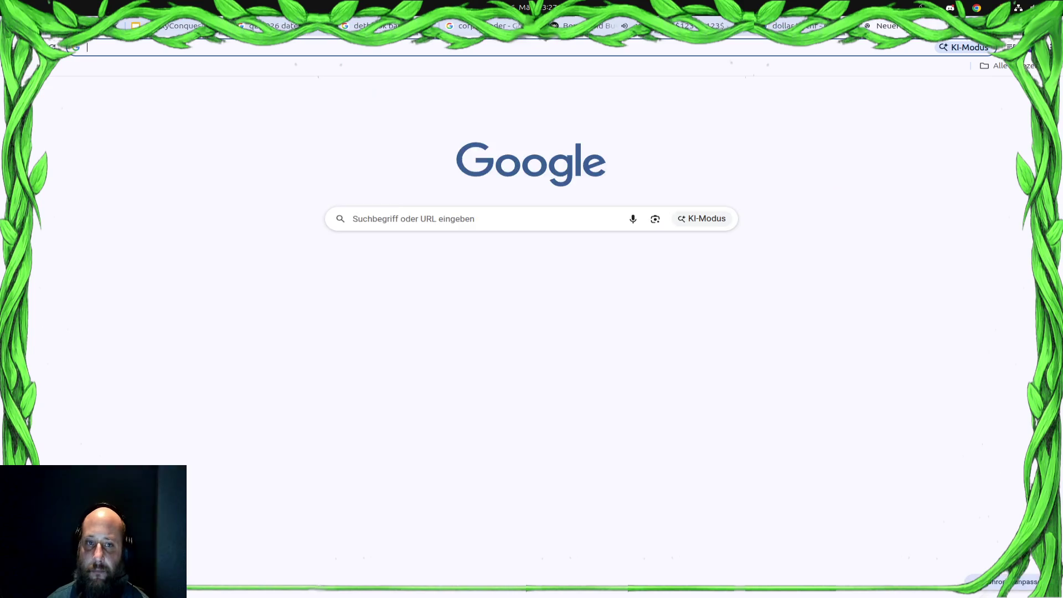
{"action": "type", "text": "mimirbytes.ch"}
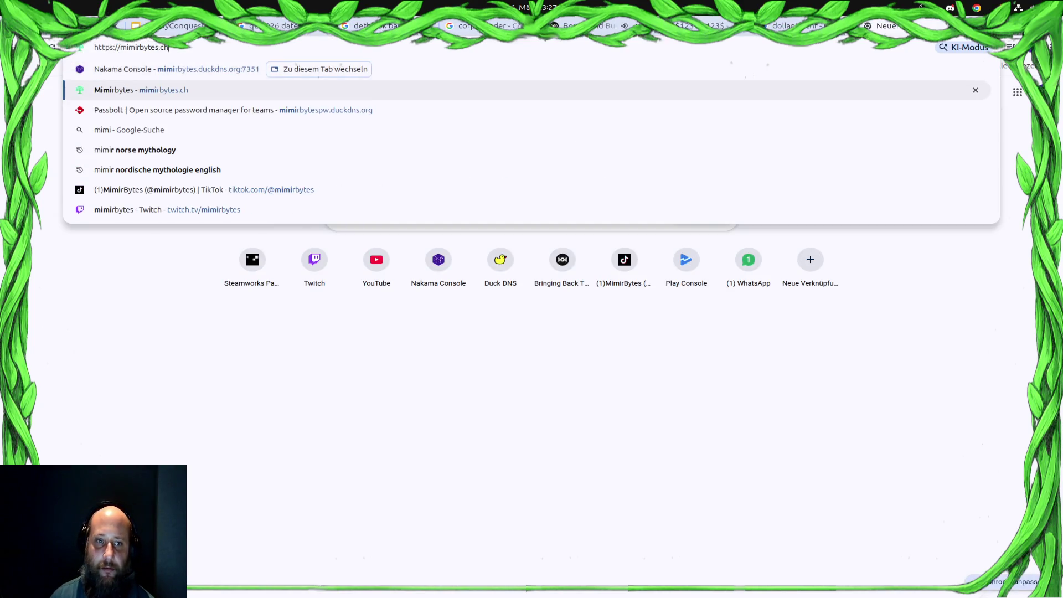
{"action": "key", "text": "Return"}
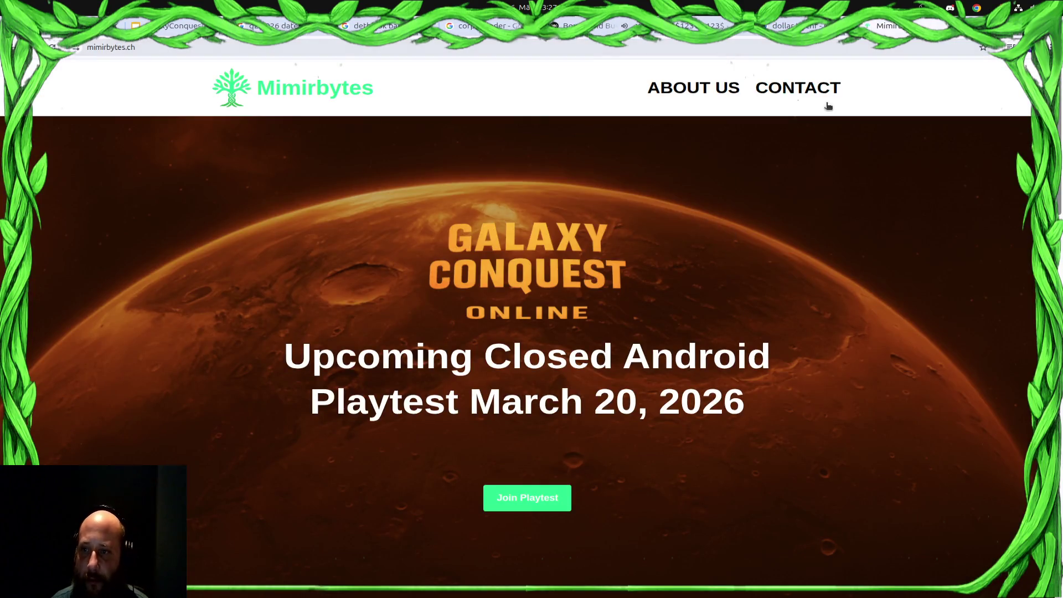
{"action": "left_click", "coordinate": [707, 90]}
{"action": "scroll", "coordinate": [442, 353], "scroll_direction": "down", "scroll_amount": 2}
{"action": "scroll", "coordinate": [439, 325], "scroll_direction": "down", "scroll_amount": 5}
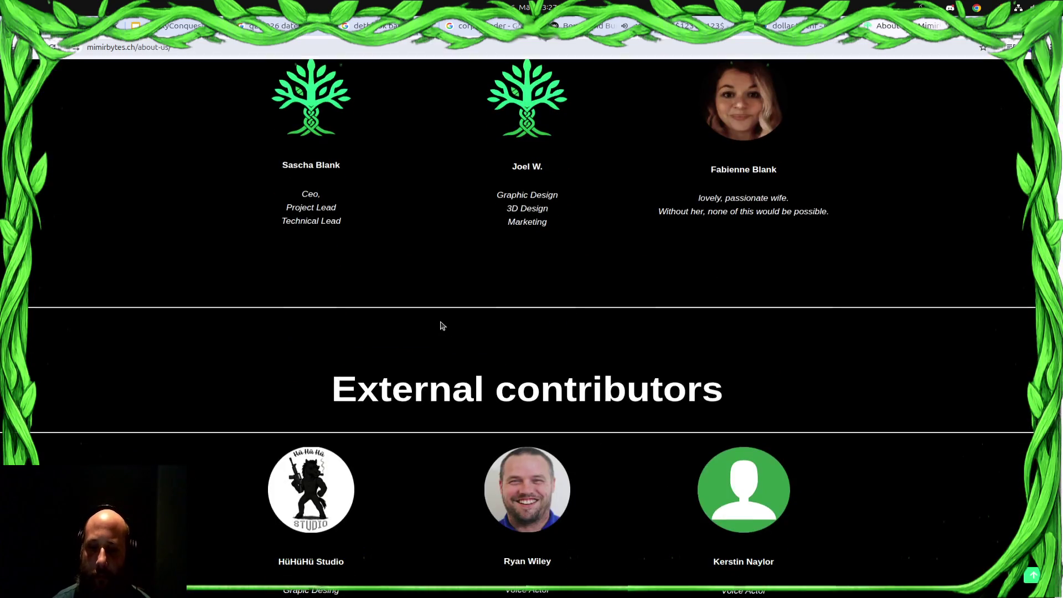
{"action": "scroll", "coordinate": [446, 327], "scroll_direction": "up", "scroll_amount": 1}
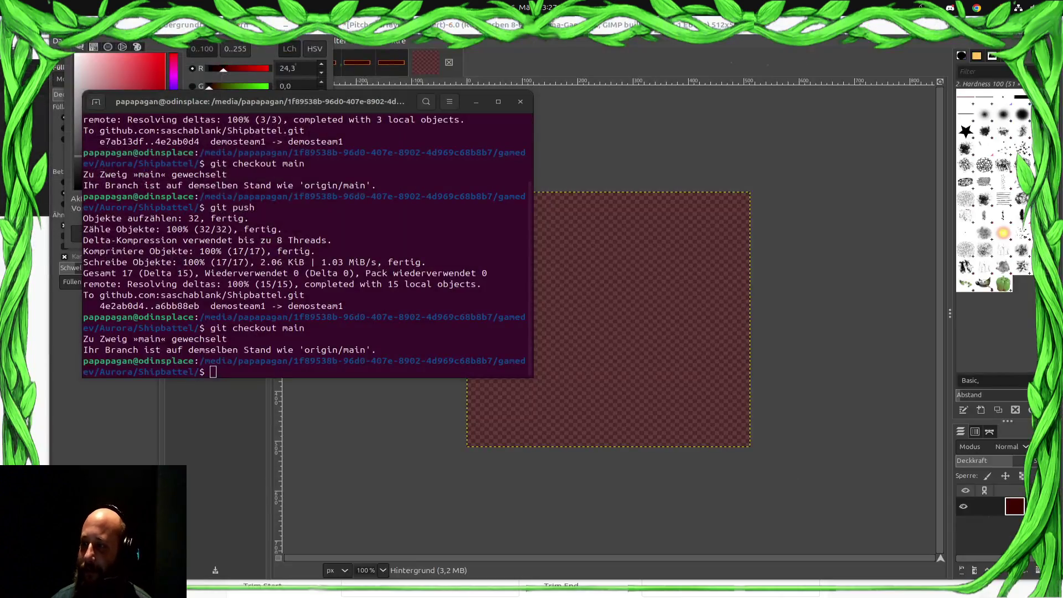
Bring GIMP forward, make white the foreground colour and choose the Ellipse Select tool.
{"action": "left_click", "coordinate": [734, 399]}
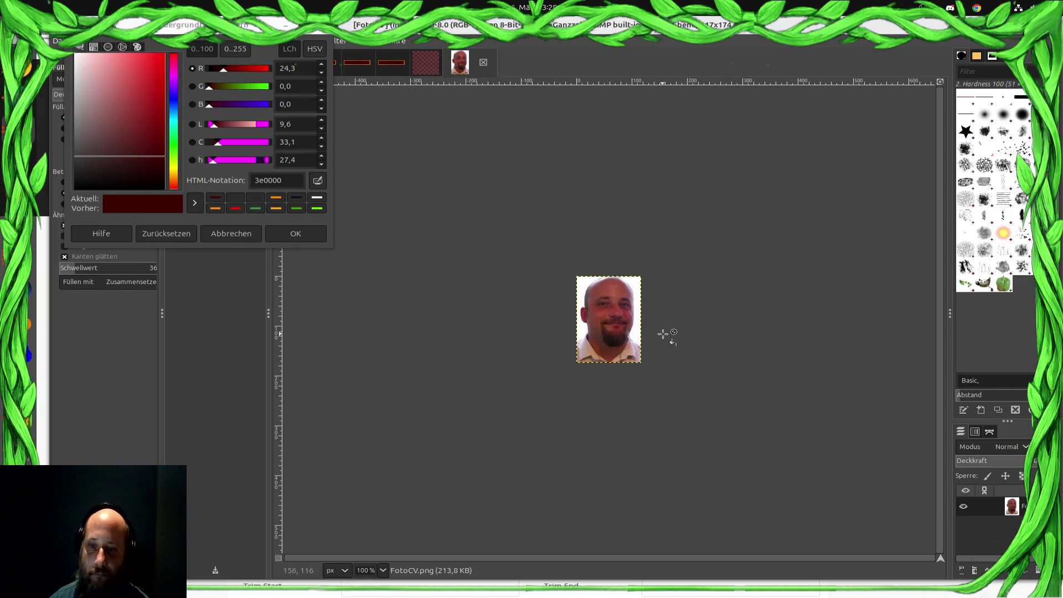
{"action": "scroll", "coordinate": [667, 335], "scroll_direction": "up", "scroll_amount": 1}
{"action": "scroll", "coordinate": [667, 335], "scroll_direction": "up", "scroll_amount": 2}
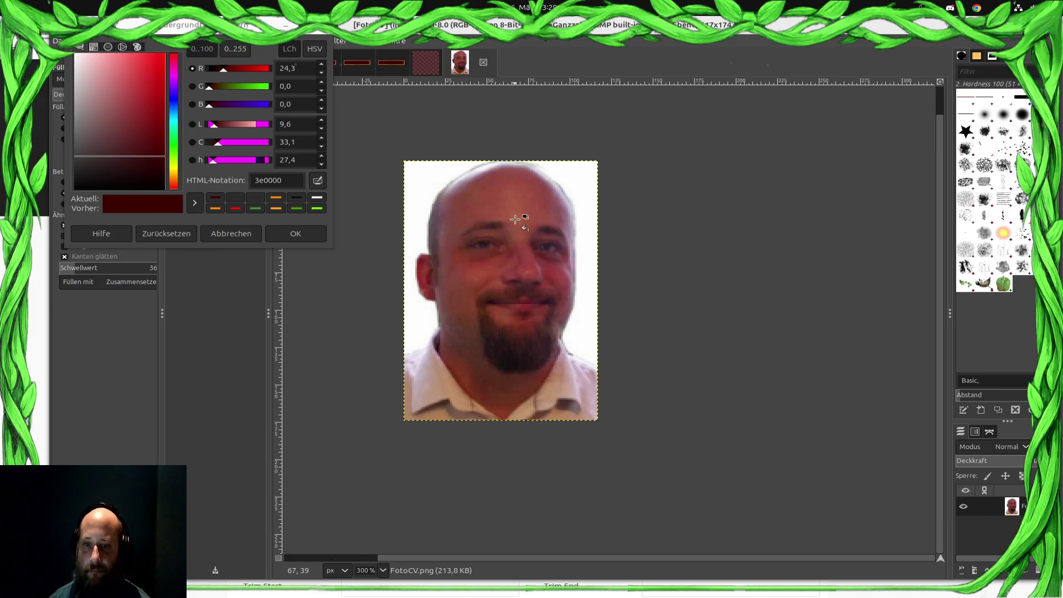
{"action": "scroll", "coordinate": [708, 228], "scroll_direction": "down", "scroll_amount": 3}
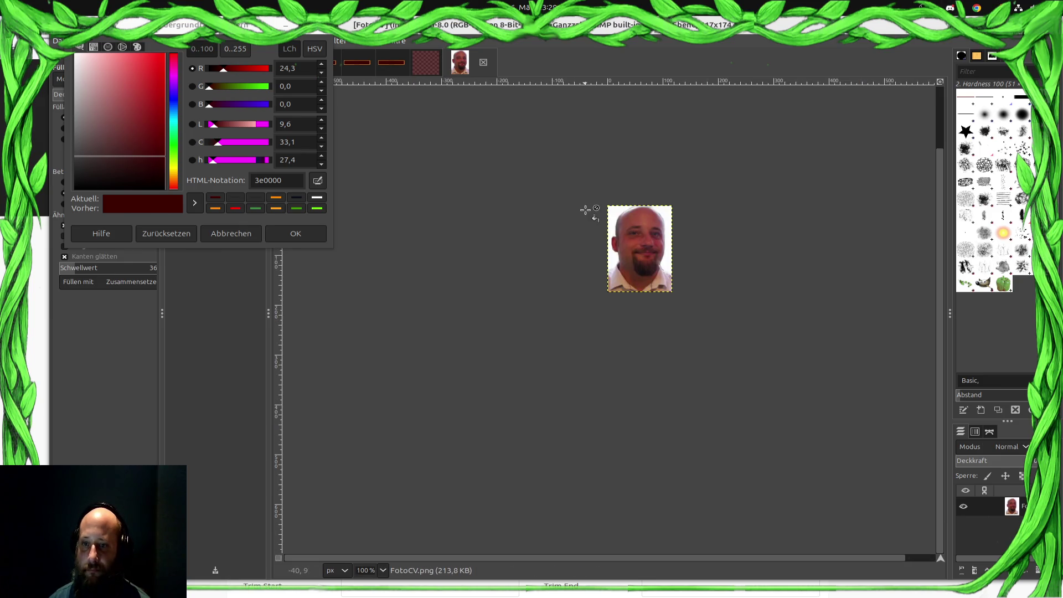
{"action": "scroll", "coordinate": [626, 212], "scroll_direction": "up", "scroll_amount": 3}
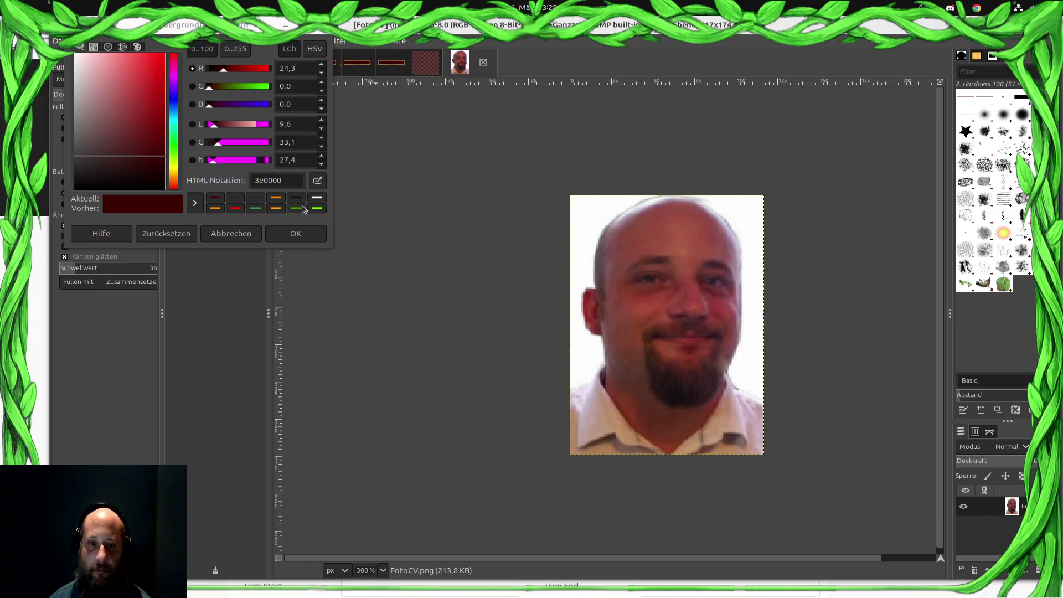
{"action": "left_click", "coordinate": [297, 233]}
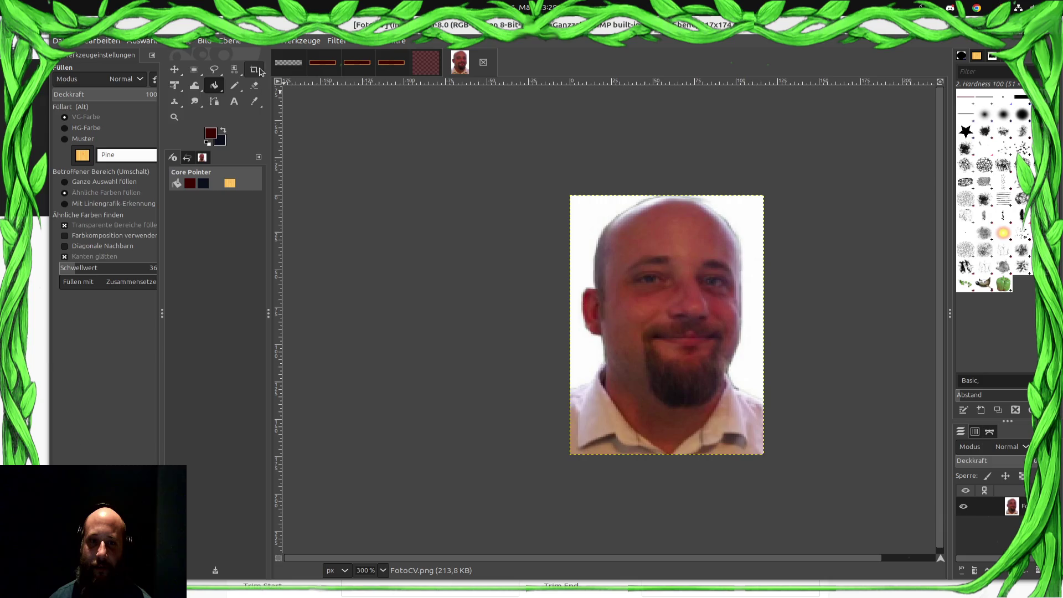
{"action": "left_click", "coordinate": [600, 218], "text": "ctrl"}
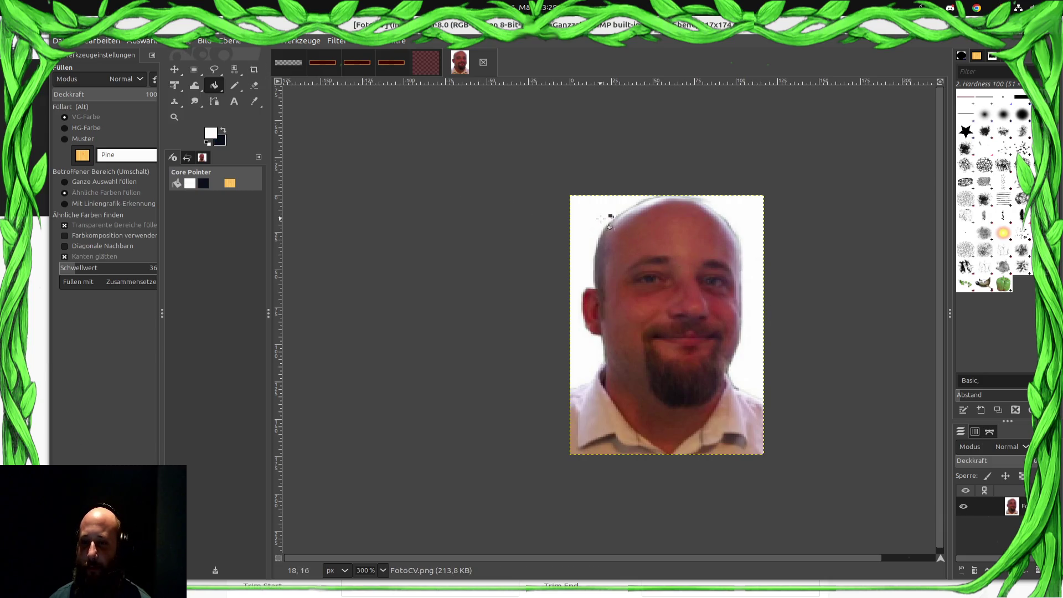
{"action": "left_click", "coordinate": [267, 42]}
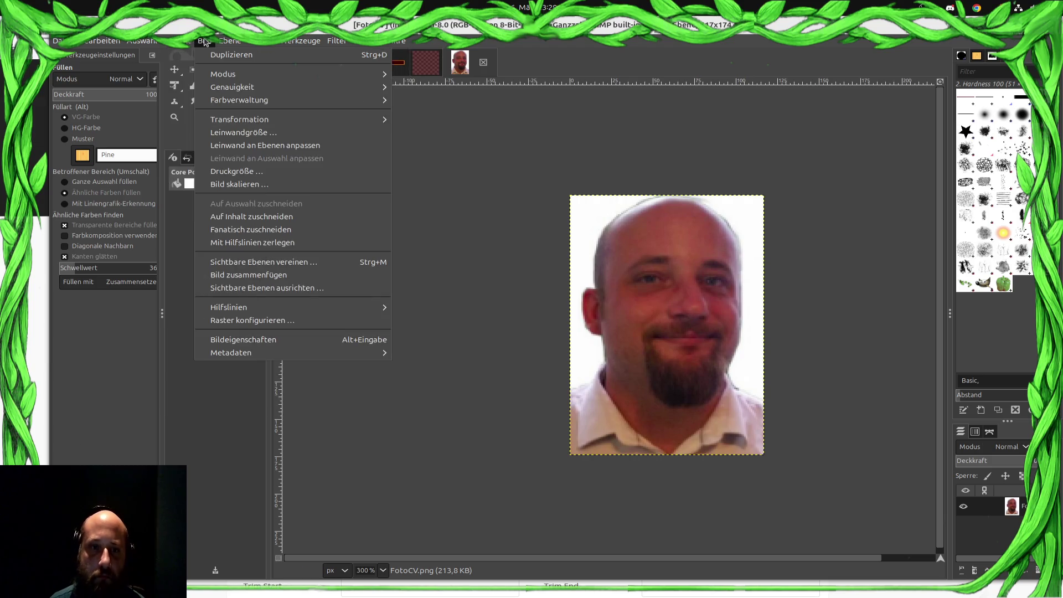
{"action": "left_click", "coordinate": [173, 40]}
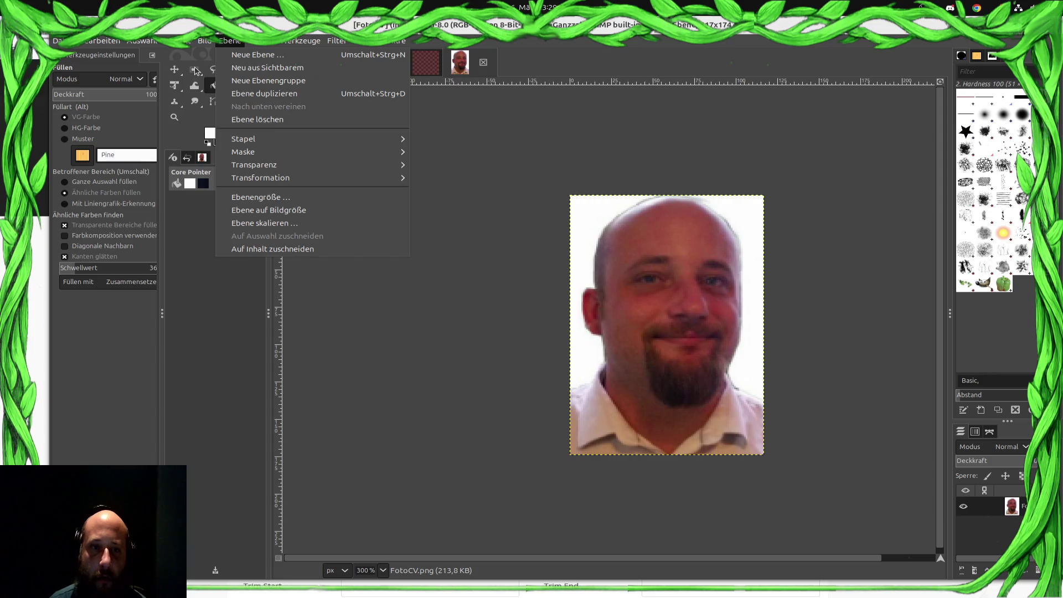
{"action": "left_click", "coordinate": [197, 71]}
{"action": "left_click", "coordinate": [237, 81]}
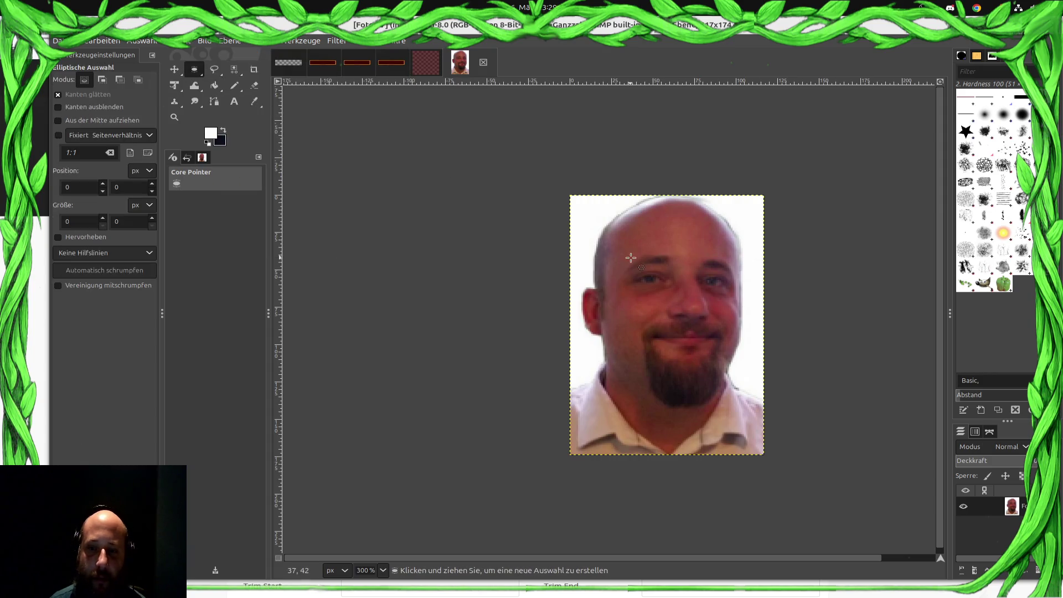
Draw an elliptical selection over the face and adjust it to cover the head.
{"action": "left_click_drag", "start_coordinate": [573, 201], "coordinate": [772, 400]}
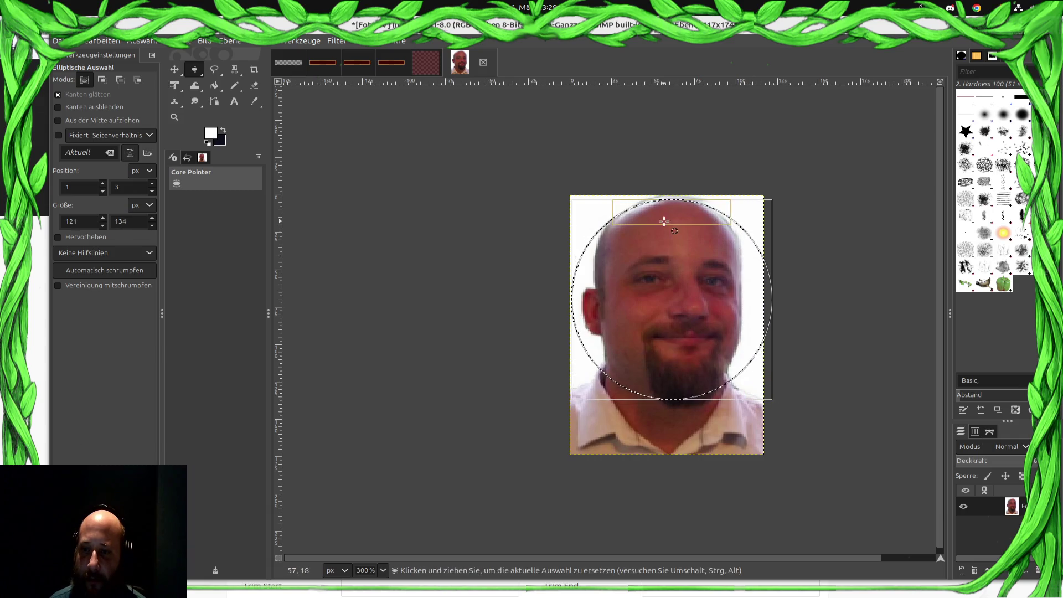
{"action": "left_click_drag", "start_coordinate": [665, 222], "coordinate": [665, 209]}
{"action": "left_click_drag", "start_coordinate": [691, 391], "coordinate": [690, 407]}
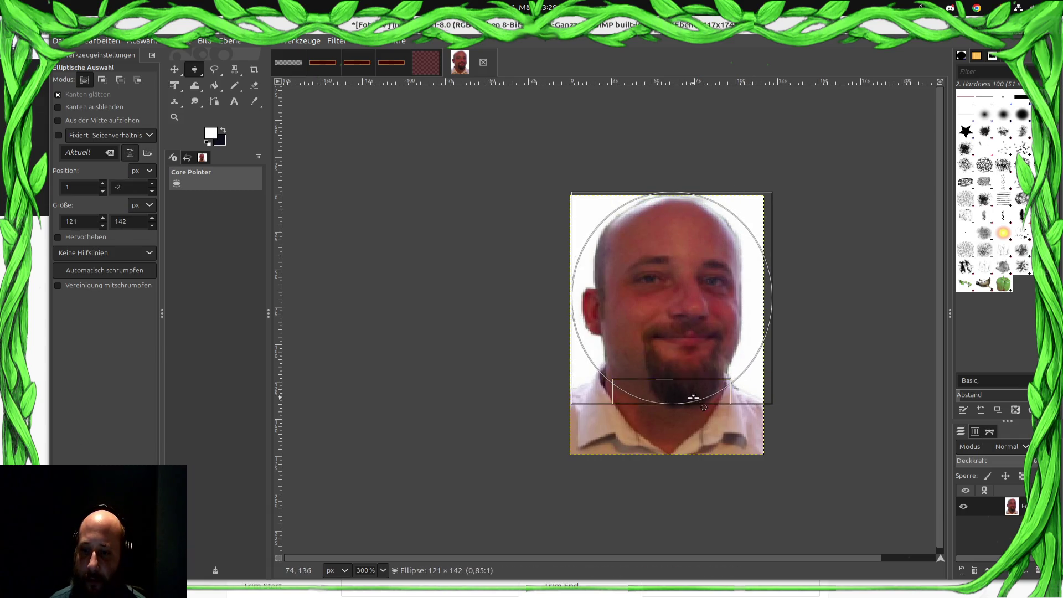
{"action": "left_click_drag", "start_coordinate": [765, 335], "coordinate": [768, 334]}
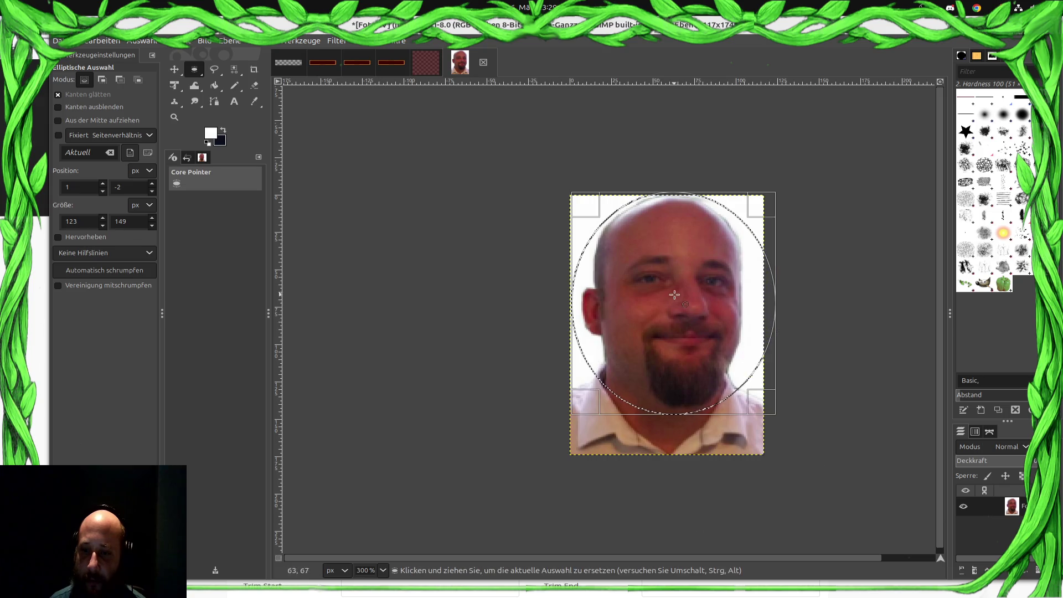
{"action": "scroll", "coordinate": [536, 299], "scroll_direction": "down", "scroll_amount": 1}
{"action": "scroll", "coordinate": [542, 312], "scroll_direction": "down", "scroll_amount": 2}
{"action": "scroll", "coordinate": [556, 322], "scroll_direction": "up", "scroll_amount": 2}
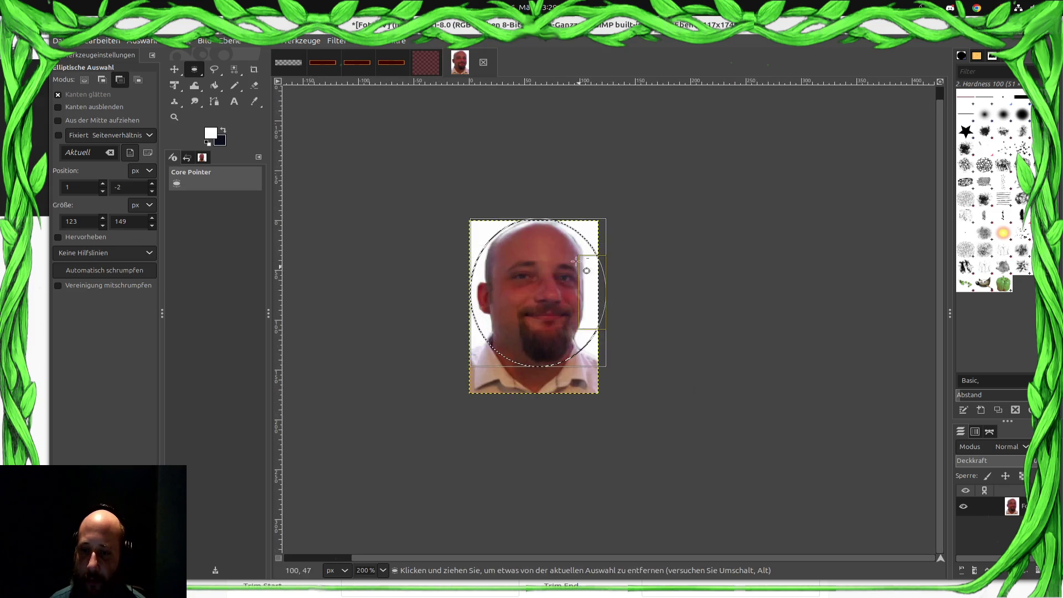
{"action": "left_click_drag", "start_coordinate": [562, 360], "coordinate": [566, 349]}
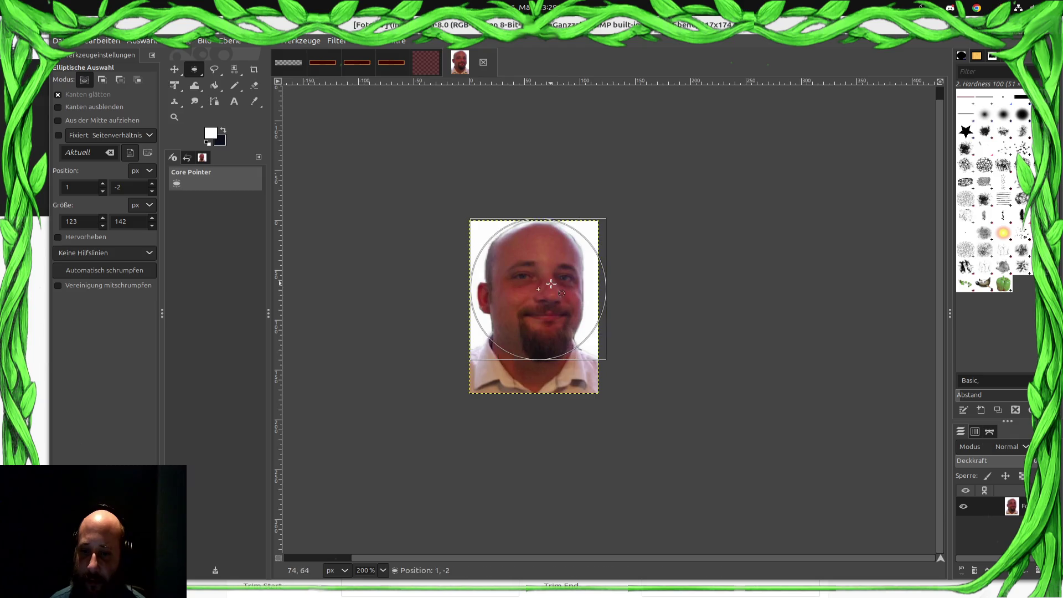
{"action": "key", "text": "Down"}
{"action": "key", "text": "Down"}
{"action": "key", "text": "Down"}
{"action": "left_click_drag", "start_coordinate": [555, 229], "coordinate": [555, 226]}
Tighten the oval to about 112 wide, copy it and paste it as a new image.
{"action": "left_click", "coordinate": [553, 278]}
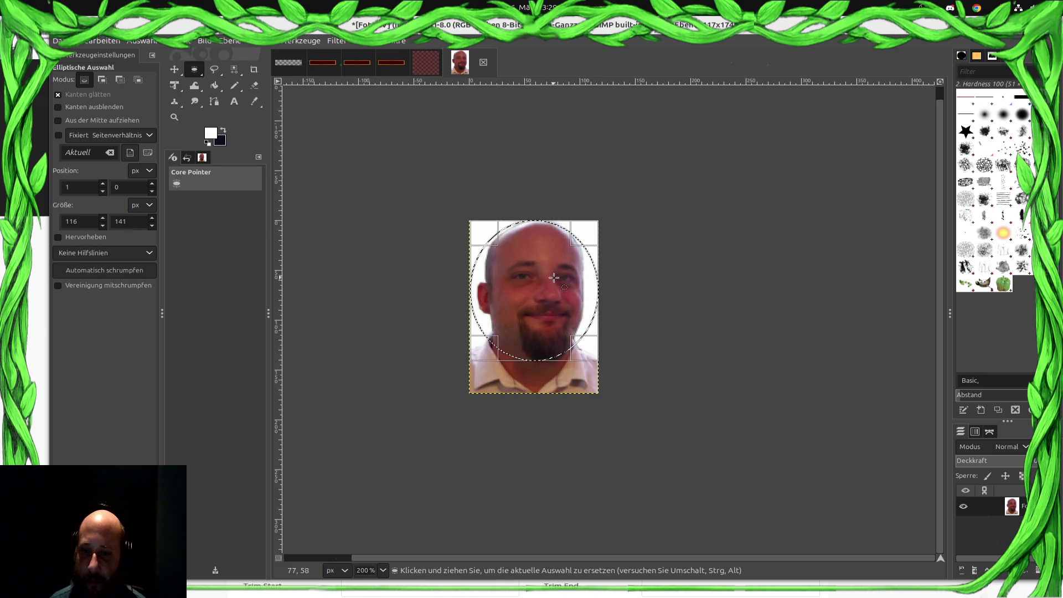
{"action": "left_click_drag", "start_coordinate": [535, 360], "coordinate": [534, 354]}
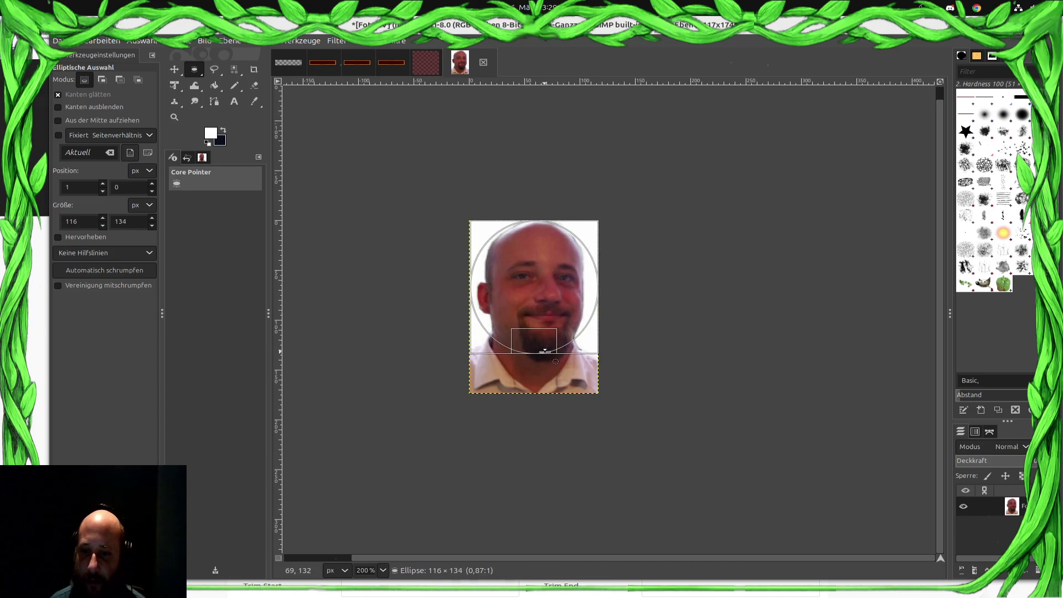
{"action": "left_click_drag", "start_coordinate": [593, 325], "coordinate": [587, 325]}
{"action": "left_click_drag", "start_coordinate": [493, 294], "coordinate": [495, 295]}
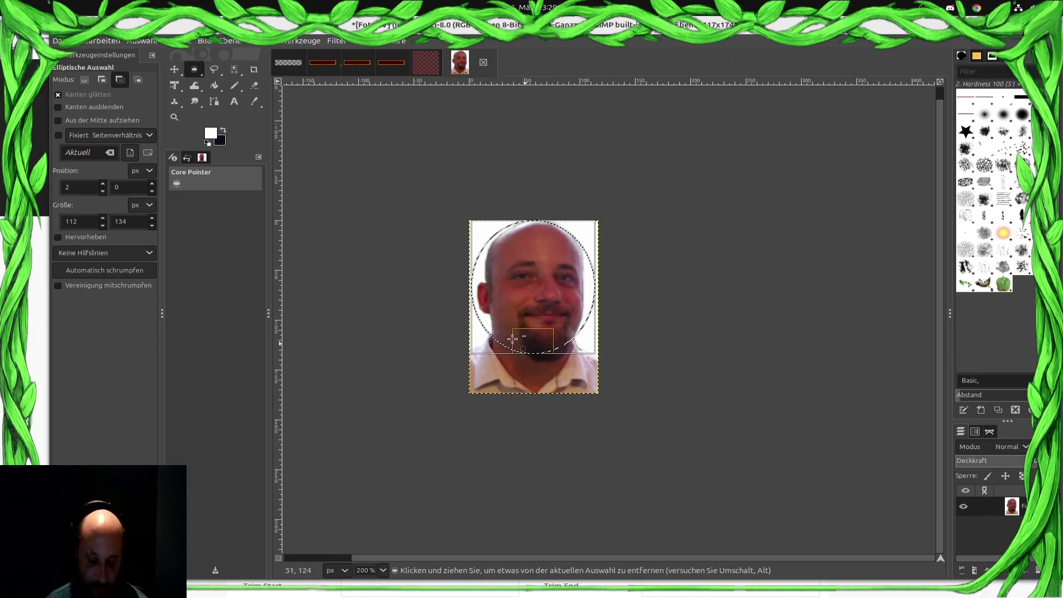
{"action": "key", "text": "ctrl+c"}
{"action": "left_click", "coordinate": [58, 41]}
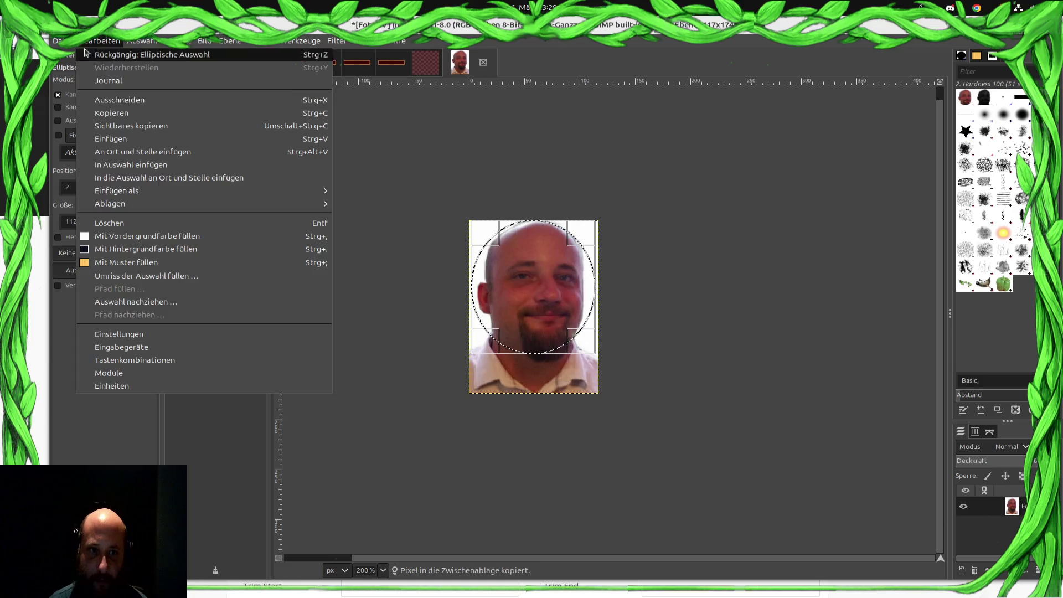
{"action": "left_click", "coordinate": [325, 69]}
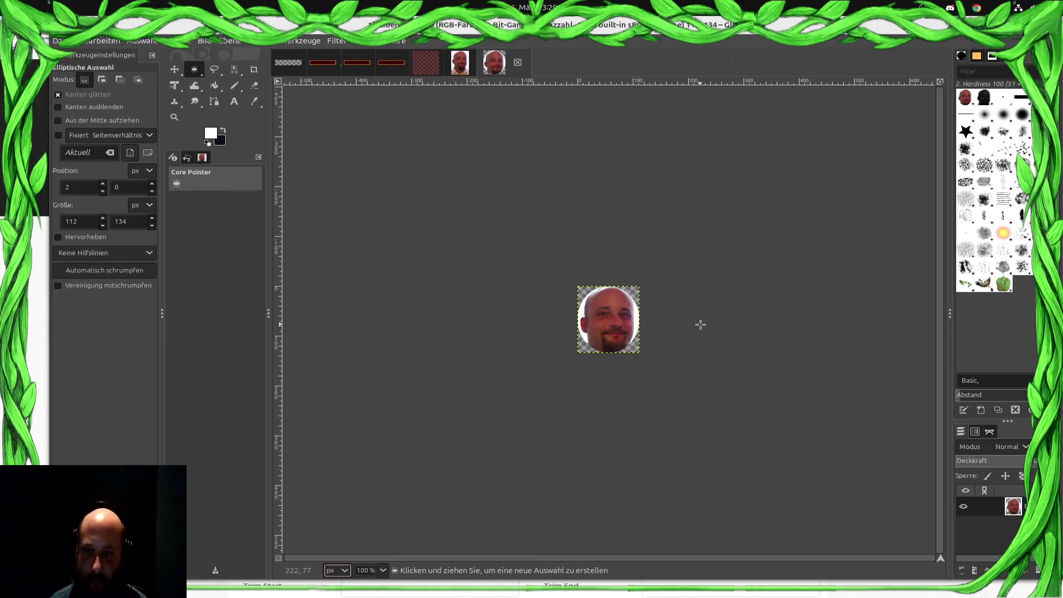
{"action": "scroll", "coordinate": [681, 324], "scroll_direction": "up", "scroll_amount": 2, "text": "ctrl"}
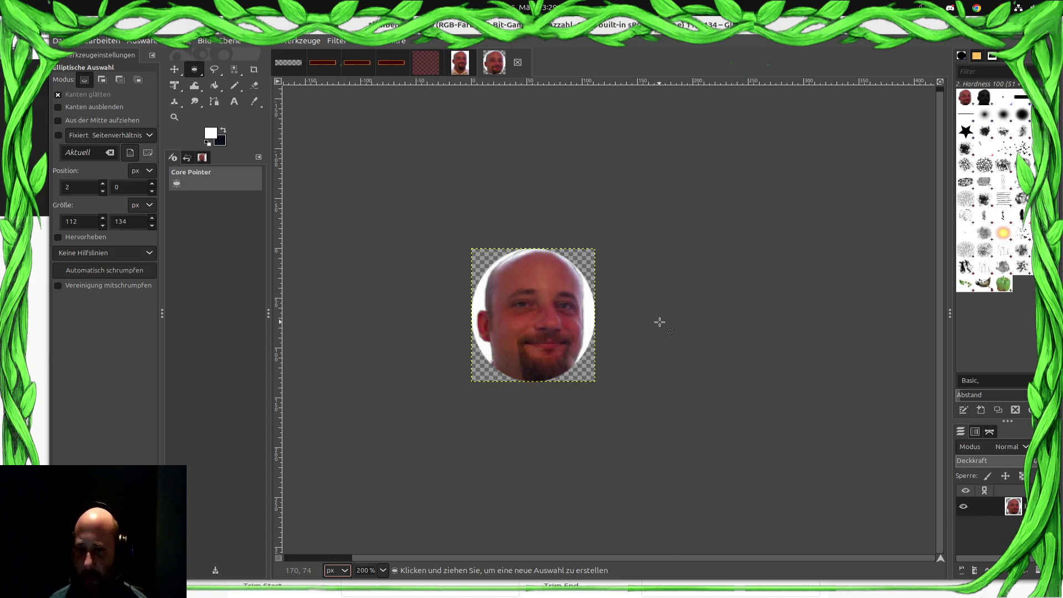
{"action": "scroll", "coordinate": [627, 323], "scroll_direction": "up", "scroll_amount": 2, "text": "ctrl"}
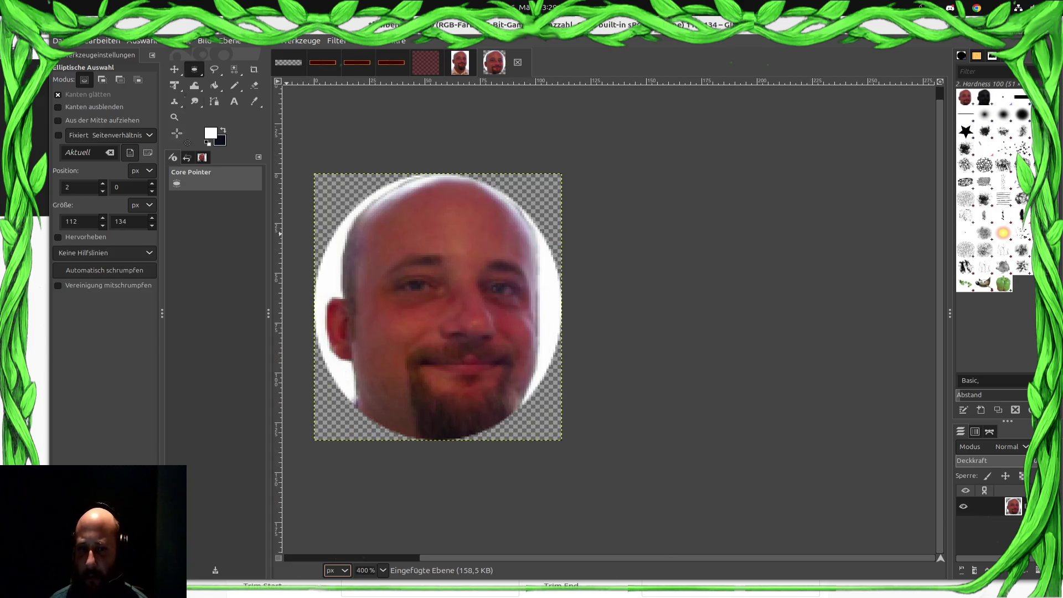
Try bucket-filling the face's white rim with black, then undo the fills.
{"action": "left_click", "coordinate": [214, 84]}
{"action": "left_click", "coordinate": [215, 138]}
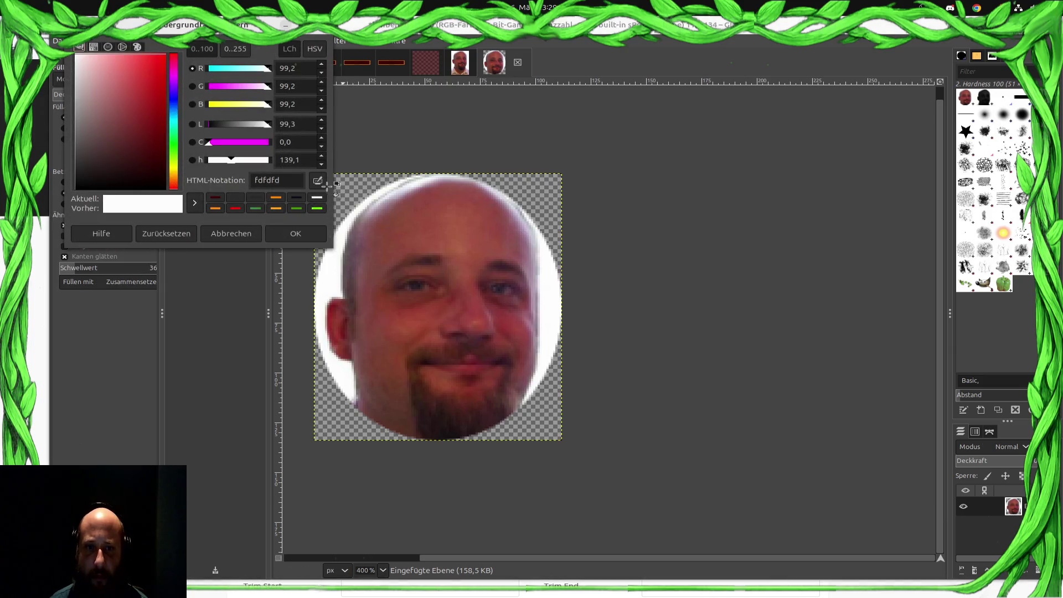
{"action": "left_click", "coordinate": [127, 157]}
{"action": "left_click", "coordinate": [311, 237]}
{"action": "left_click", "coordinate": [337, 283]}
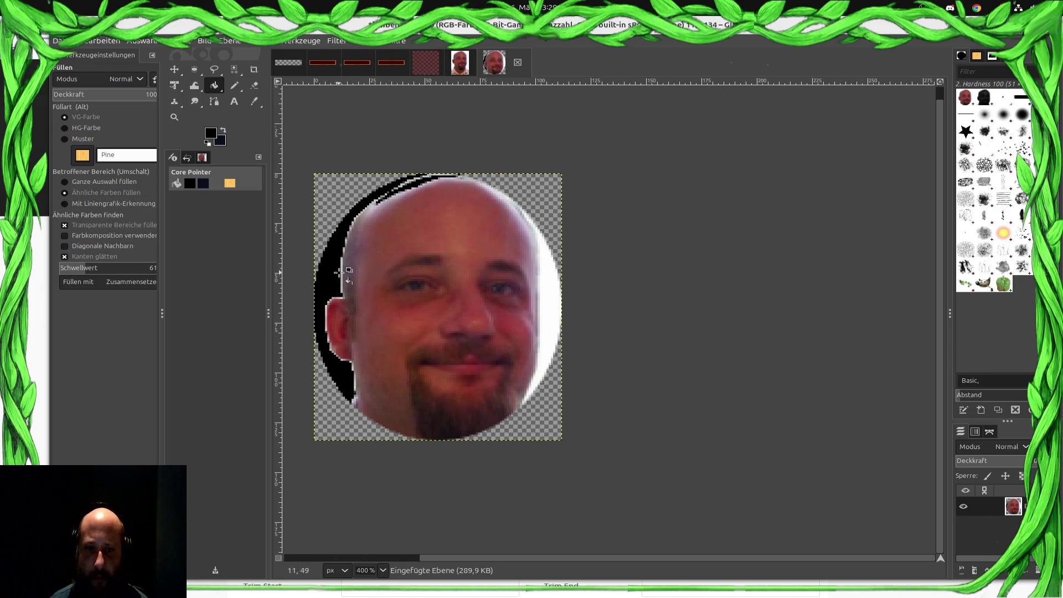
{"action": "left_click", "coordinate": [347, 275]}
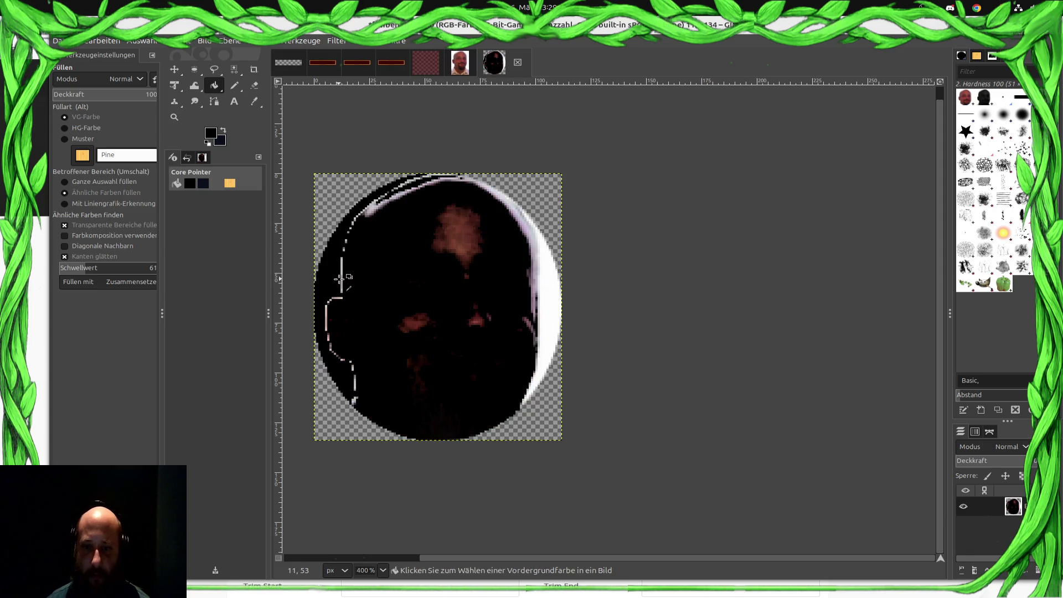
{"action": "key", "text": "ctrl+z"}
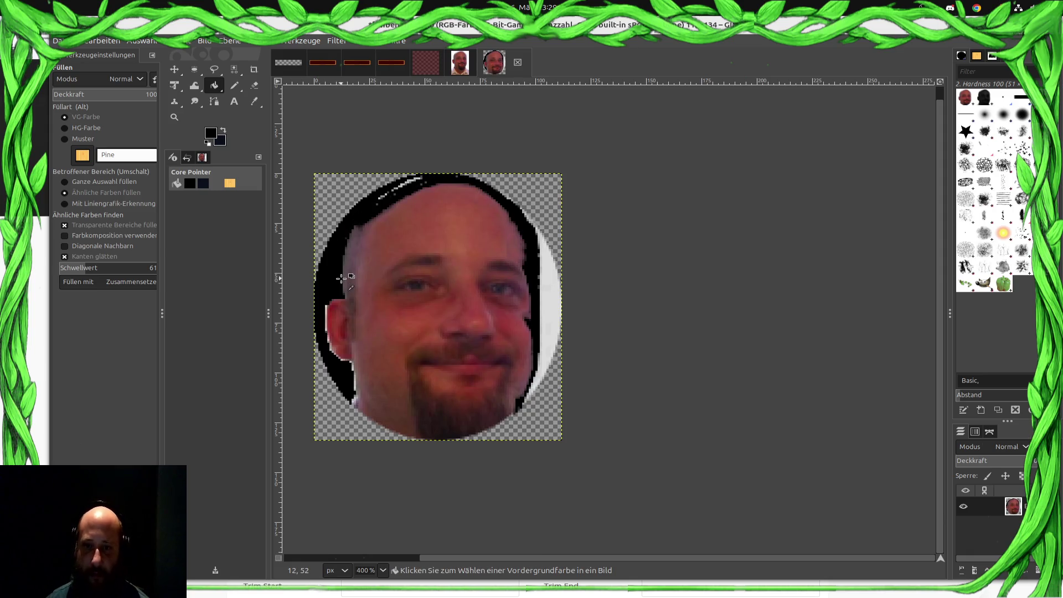
{"action": "key", "text": "ctrl+z"}
{"action": "key", "text": "ctrl+z"}
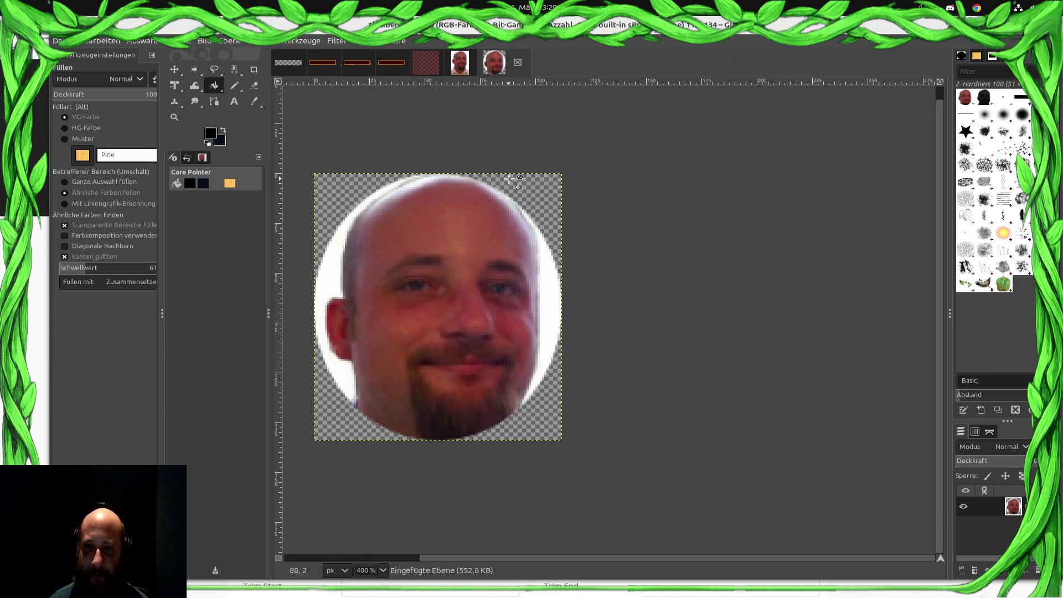
Start exporting the round face image via Export As.
{"action": "left_click", "coordinate": [59, 40]}
{"action": "left_click", "coordinate": [142, 206]}
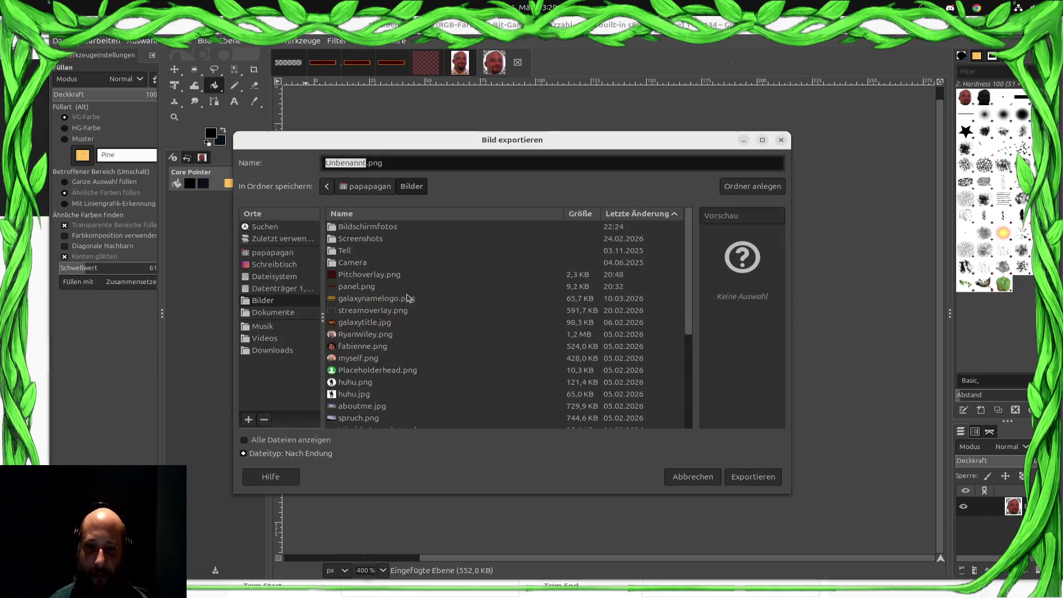
{"action": "type", "text": "myse"}
{"action": "type", "text": "lf"}
Export the round face as myself_round.png with the PNG options confirmed.
{"action": "key", "text": "Return"}
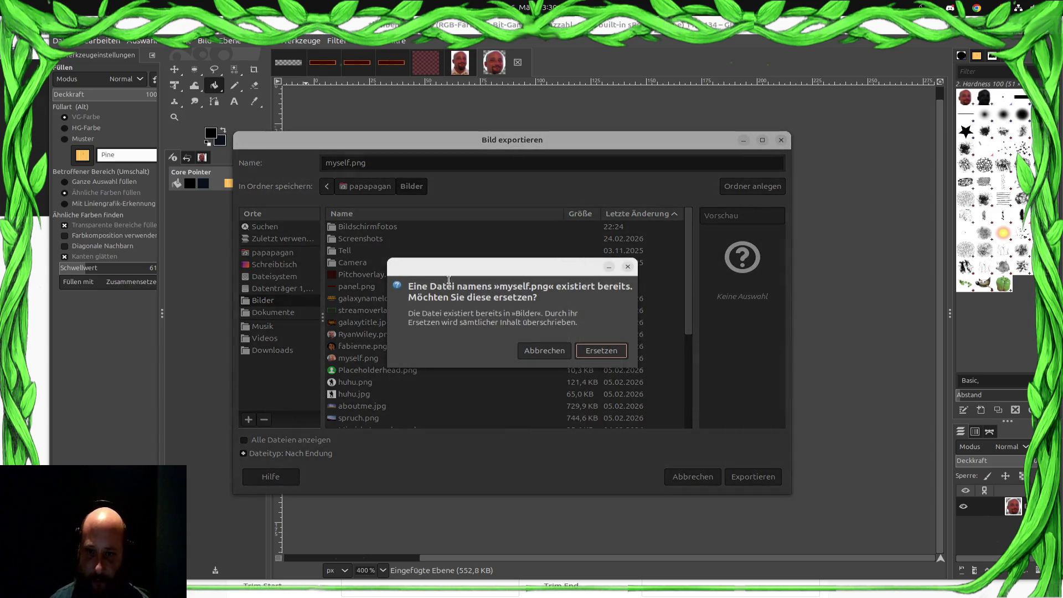
{"action": "key", "text": "Escape"}
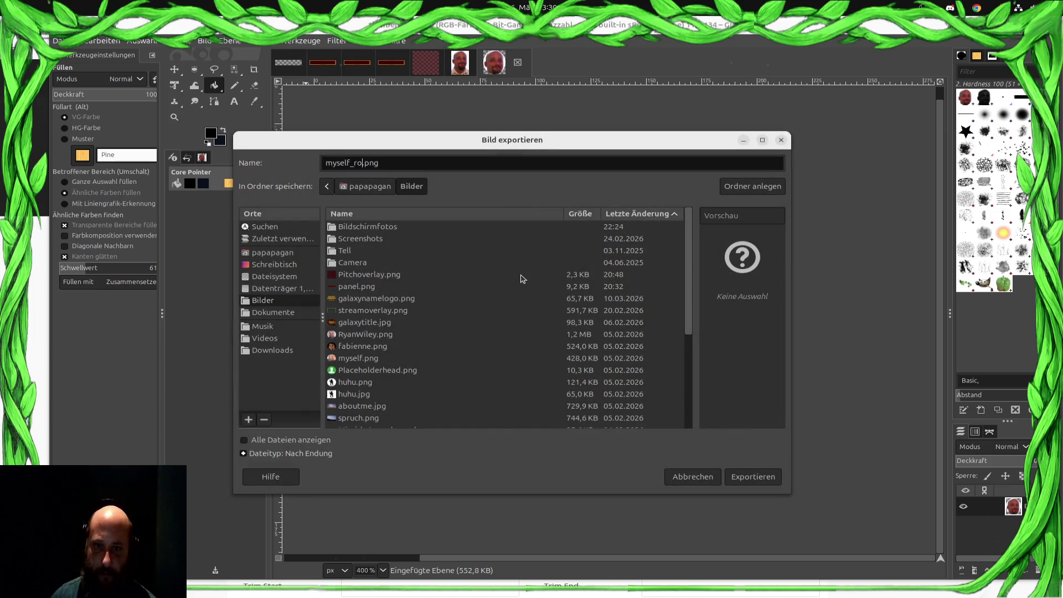
{"action": "key", "text": "Return"}
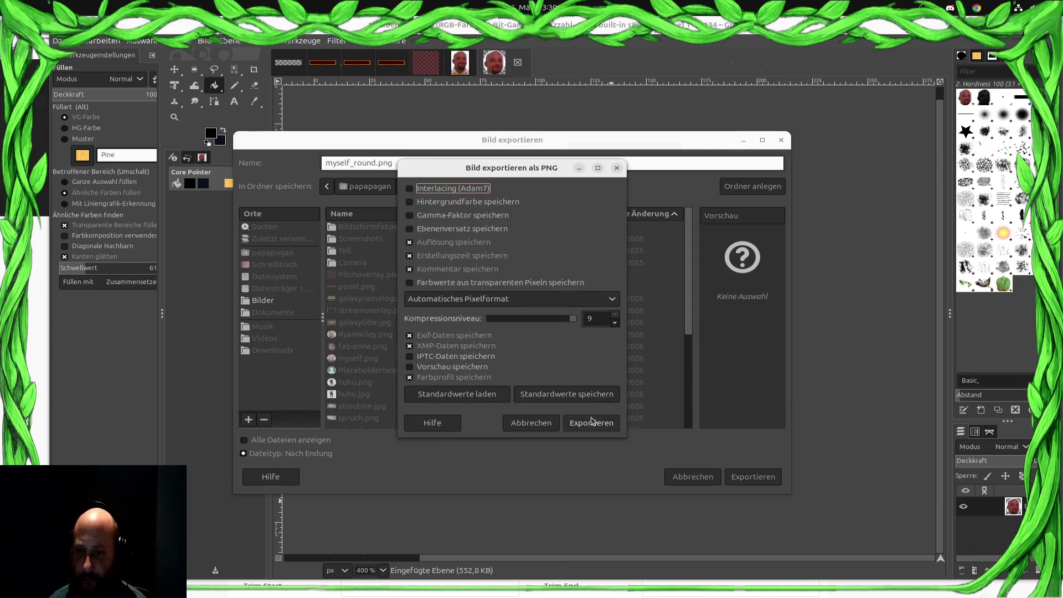
{"action": "left_click", "coordinate": [592, 422]}
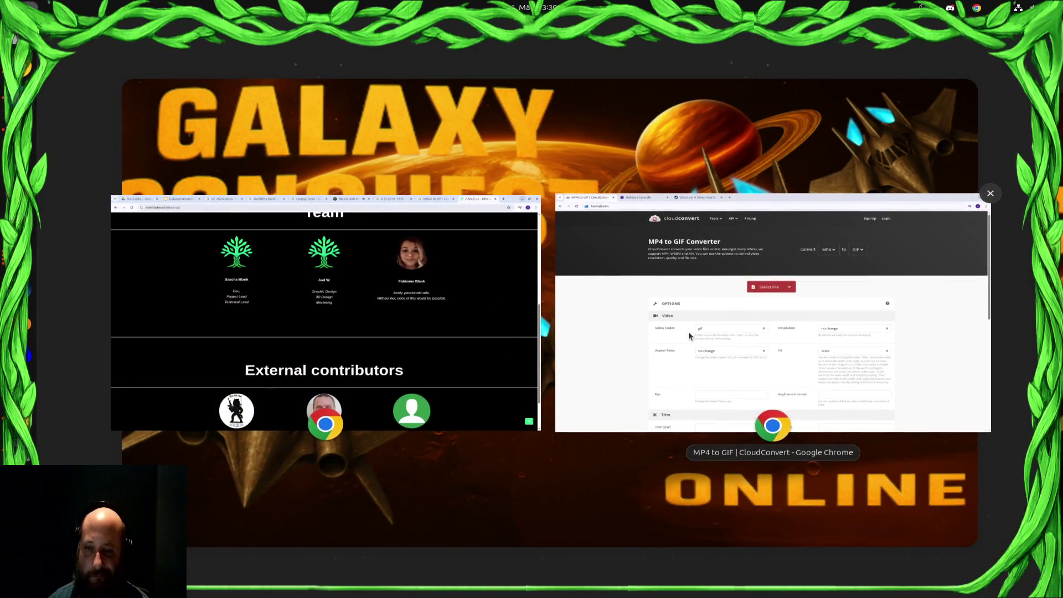
Switch windows from GIMP back towards the pitch deck.
{"action": "left_click", "coordinate": [621, 337]}
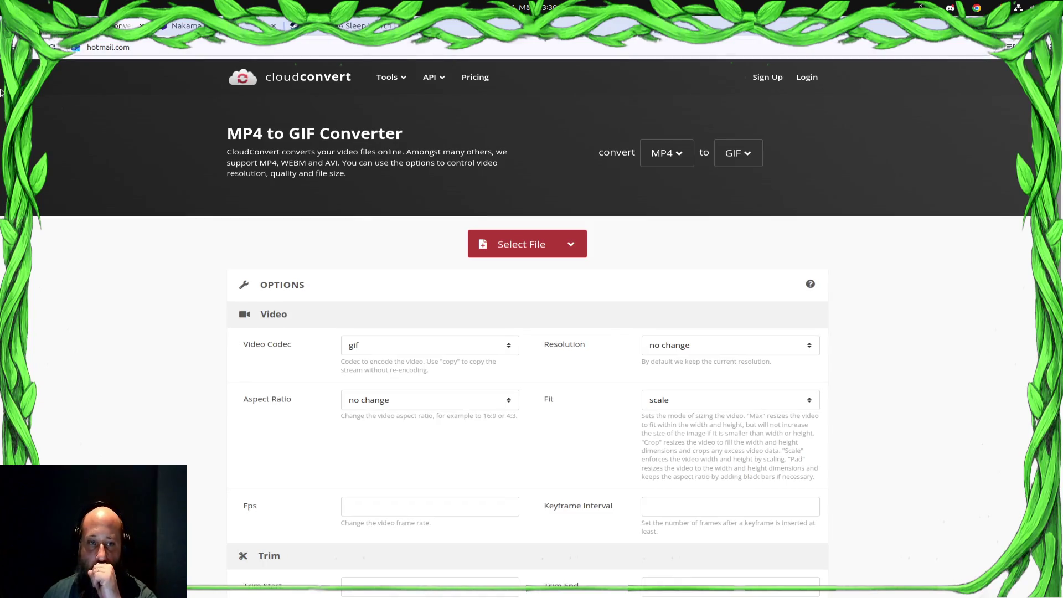
{"action": "key", "text": "super"}
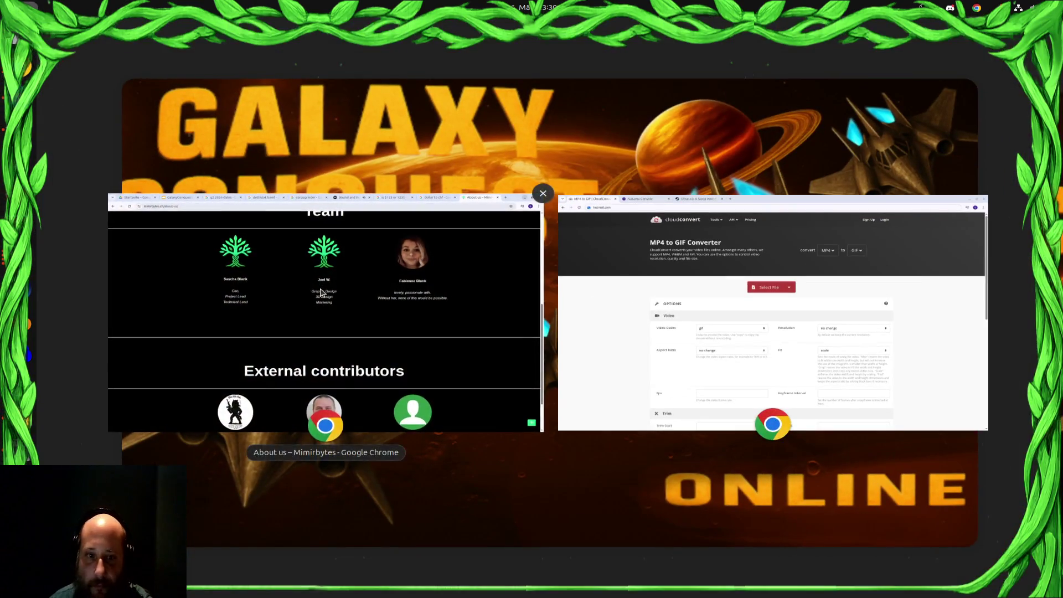
{"action": "left_click", "coordinate": [332, 333]}
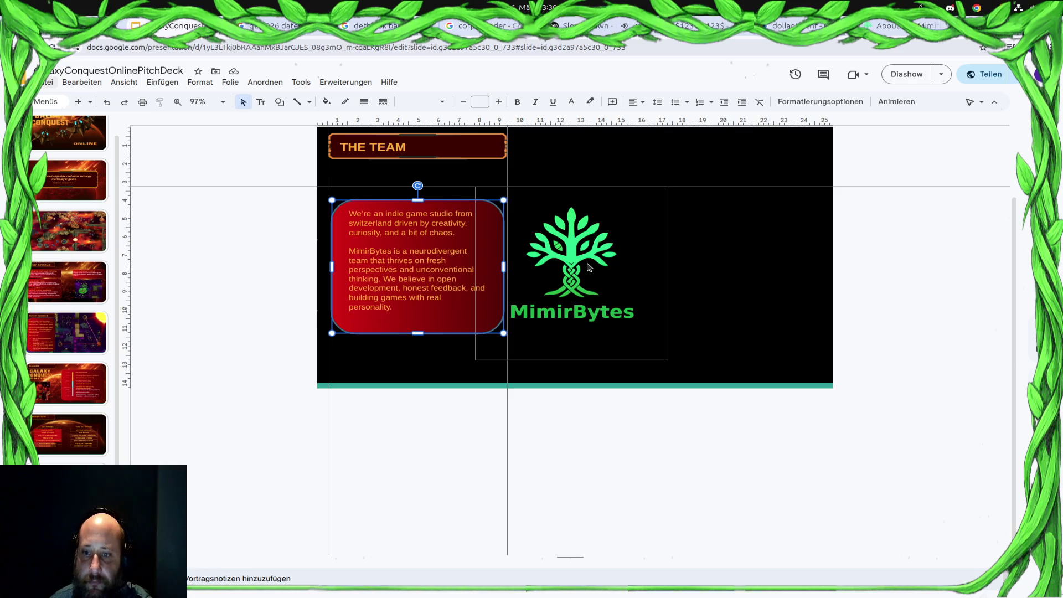
Move the MimirBytes logo to the slide's upper right and shrink it, then bring up Files.
{"action": "left_click_drag", "start_coordinate": [587, 264], "coordinate": [687, 210]}
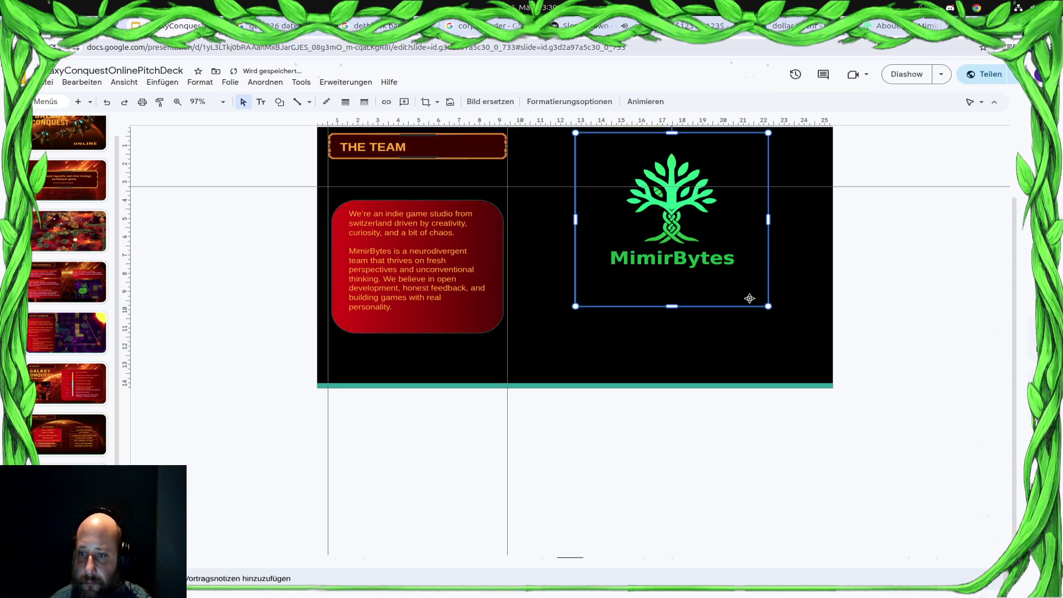
{"action": "left_click_drag", "start_coordinate": [661, 249], "coordinate": [632, 255]}
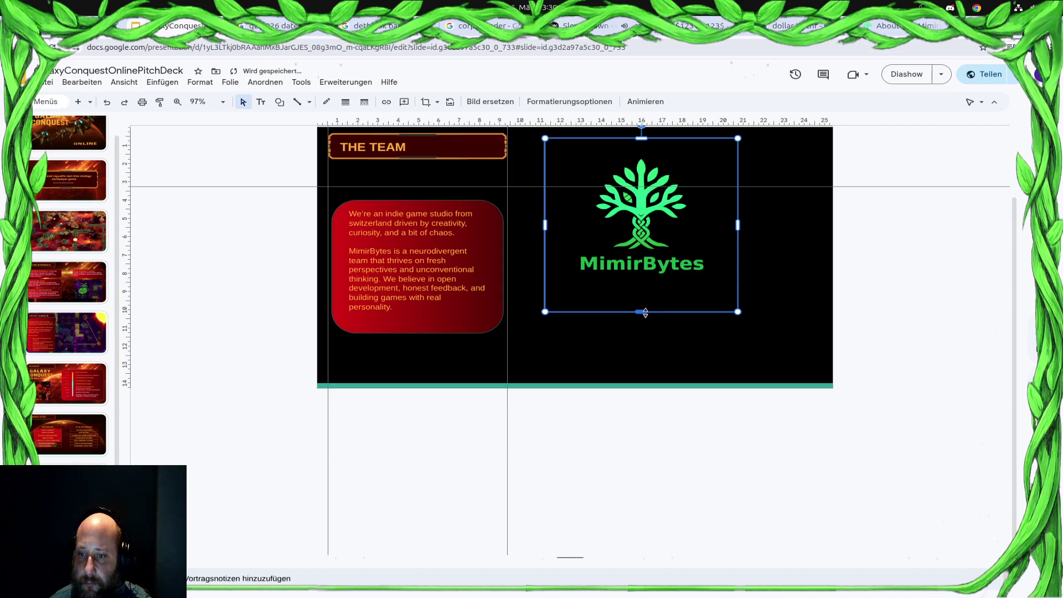
{"action": "left_click_drag", "start_coordinate": [646, 313], "coordinate": [648, 288]}
{"action": "mouse_move", "coordinate": [675, 216]}
{"action": "left_mouse_down"}
{"action": "mouse_move", "coordinate": [660, 210]}
{"action": "mouse_move", "coordinate": [673, 204]}
{"action": "left_mouse_up"}
{"action": "left_click_drag", "start_coordinate": [747, 205], "coordinate": [727, 207]}
{"action": "mouse_move", "coordinate": [650, 204]}
{"action": "left_mouse_down"}
{"action": "mouse_move", "coordinate": [675, 200]}
{"action": "mouse_move", "coordinate": [667, 212]}
{"action": "left_mouse_up"}
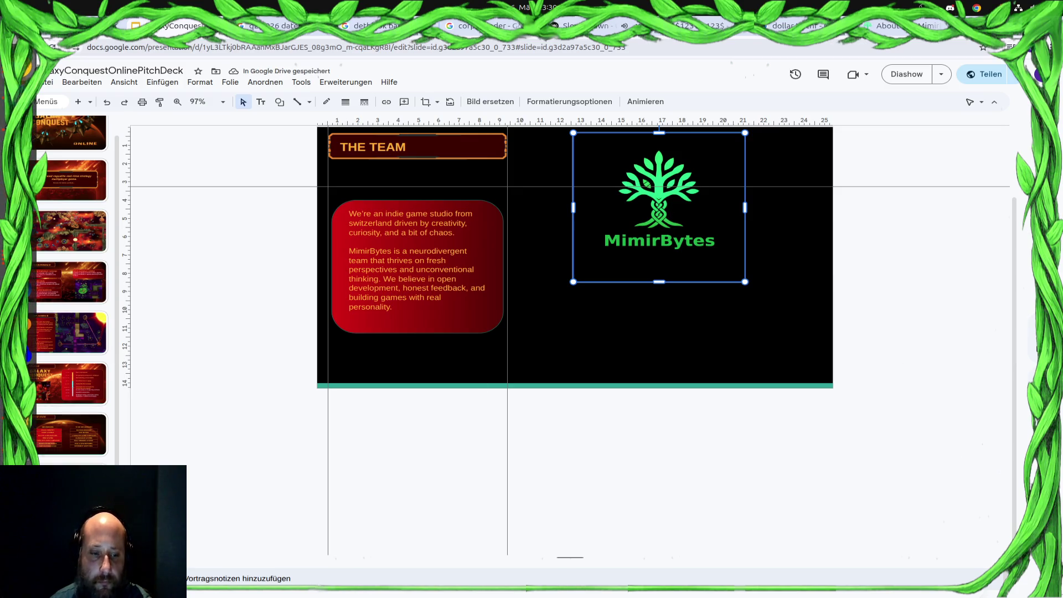
{"action": "left_click", "coordinate": [5, 167]}
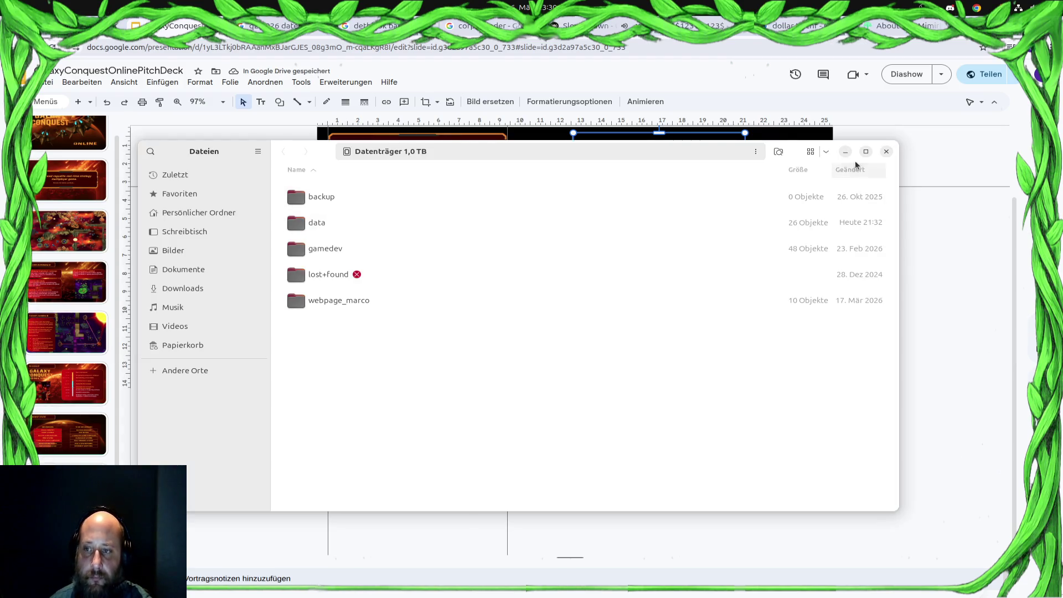
Drop myself_round.png onto the slide and place it below and left of the logo.
{"action": "left_click", "coordinate": [887, 152]}
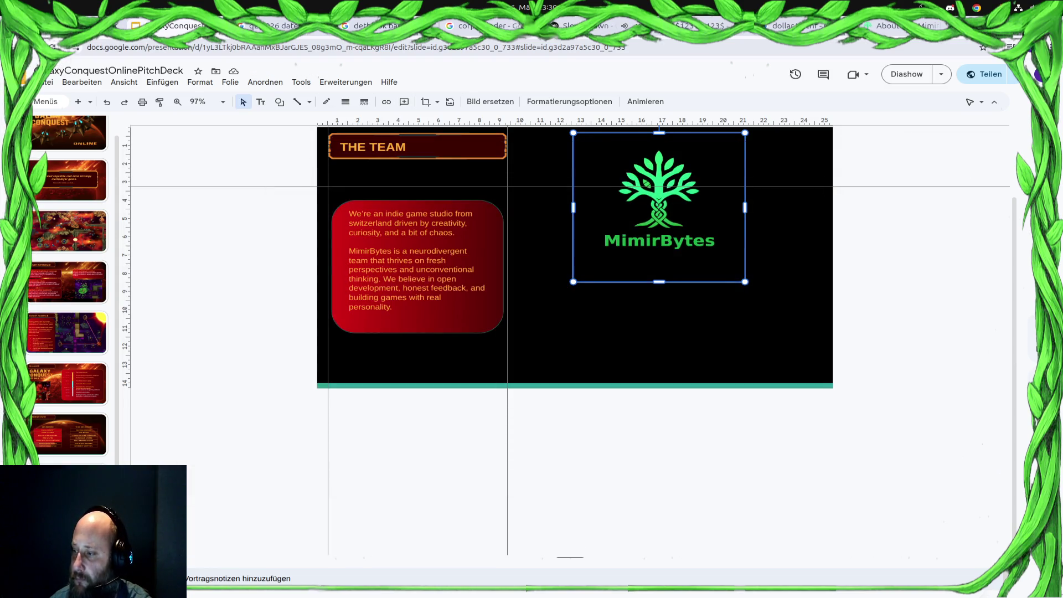
{"action": "left_click_drag", "start_coordinate": [696, 387], "coordinate": [584, 358]}
{"action": "mouse_move", "coordinate": [565, 303]}
{"action": "left_mouse_down"}
{"action": "mouse_move", "coordinate": [566, 291]}
{"action": "mouse_move", "coordinate": [576, 305]}
{"action": "left_mouse_up"}
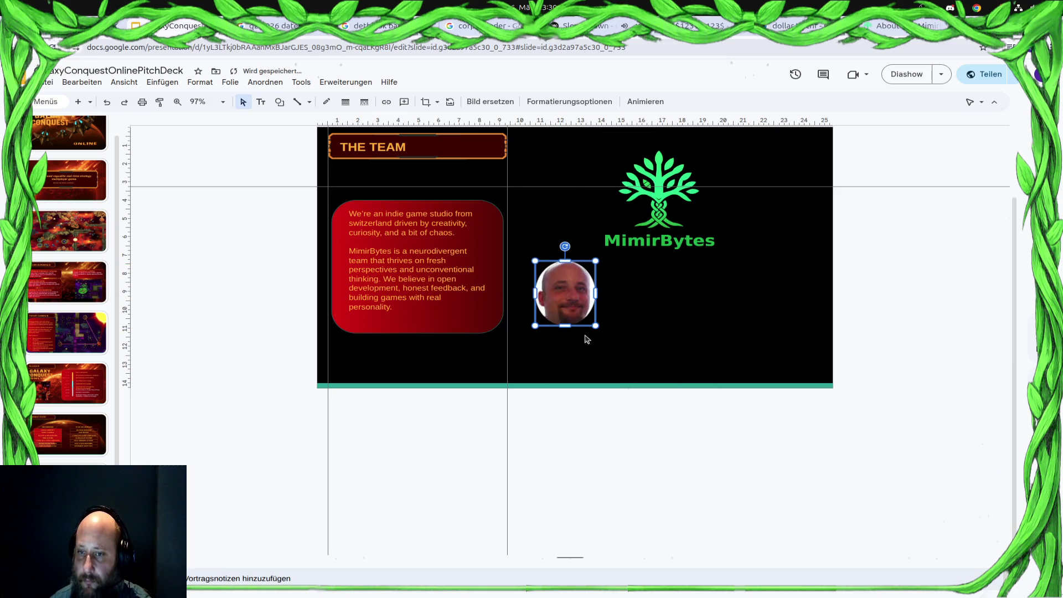
{"action": "key", "text": "Up"}
{"action": "key", "text": "Up"}
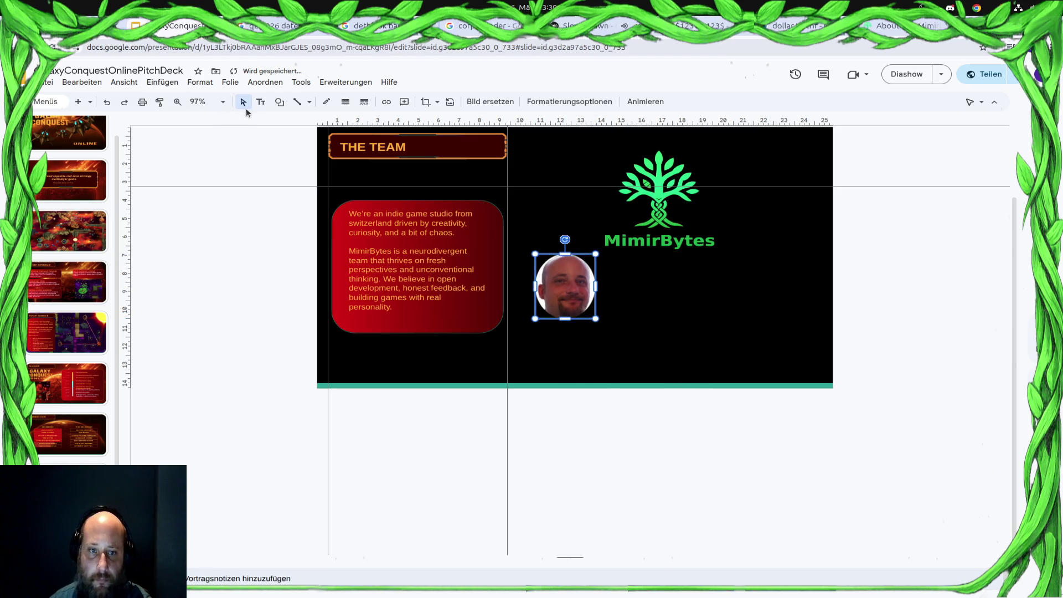
Add an orange Arial text box for the team member's name beneath the round photo.
{"action": "left_click", "coordinate": [261, 102]}
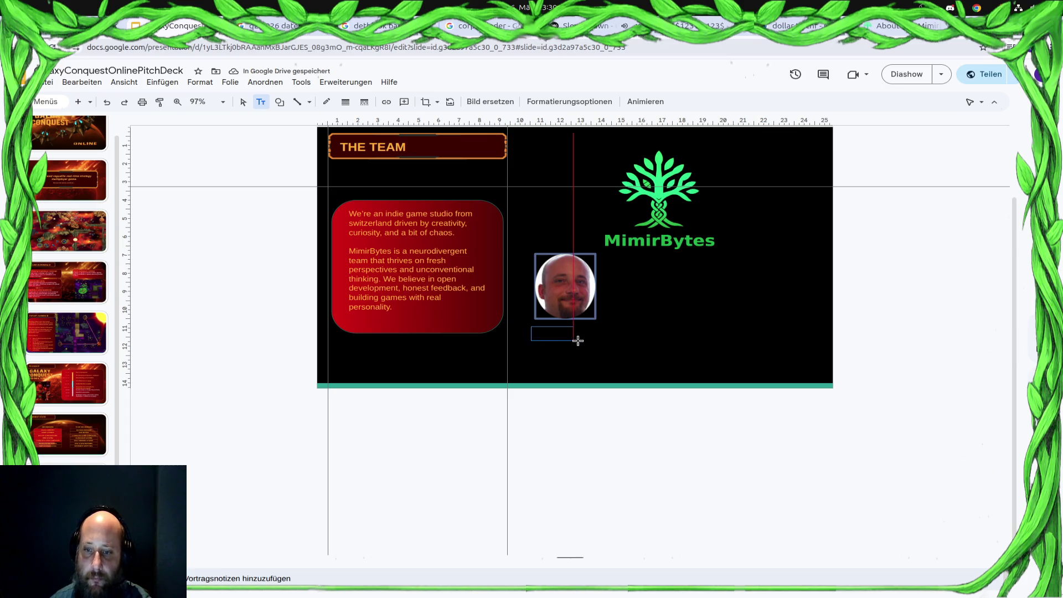
{"action": "left_click_drag", "start_coordinate": [530, 325], "coordinate": [603, 346]}
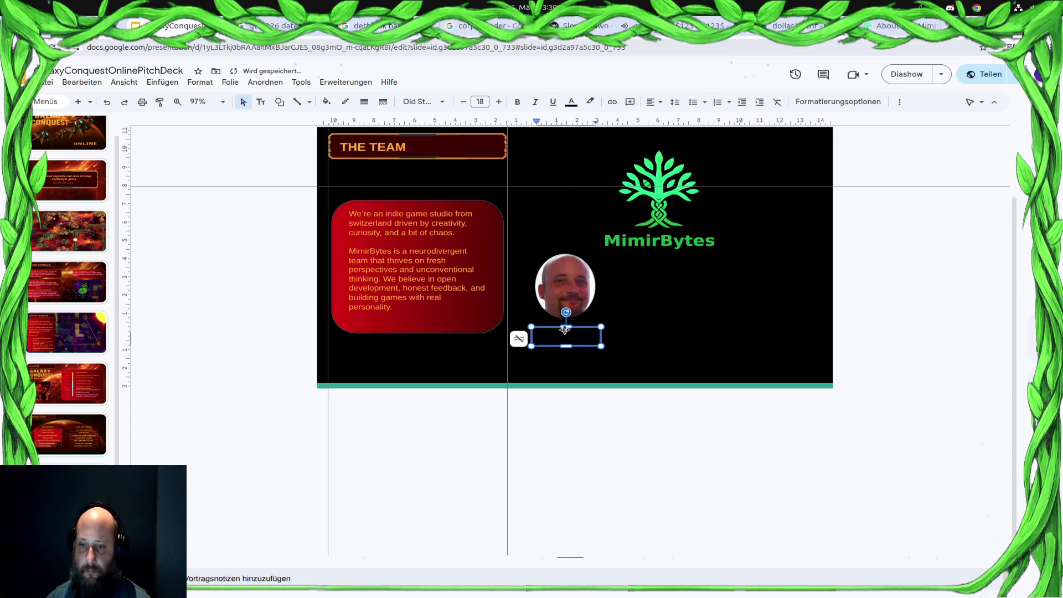
{"action": "key", "text": "Escape"}
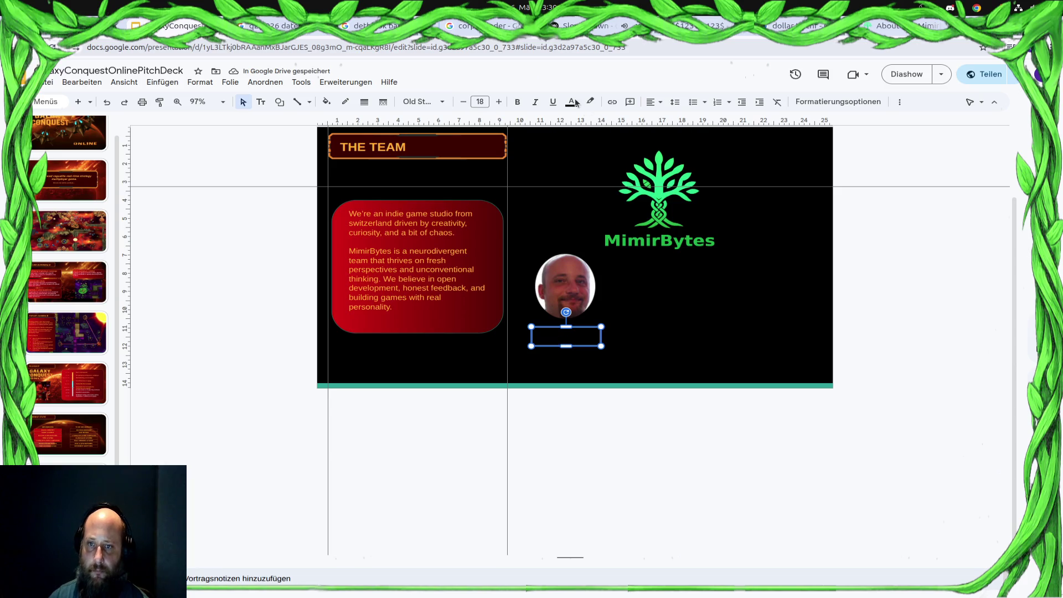
{"action": "left_click", "coordinate": [573, 102]}
{"action": "left_click", "coordinate": [574, 166]}
{"action": "left_click", "coordinate": [424, 101]}
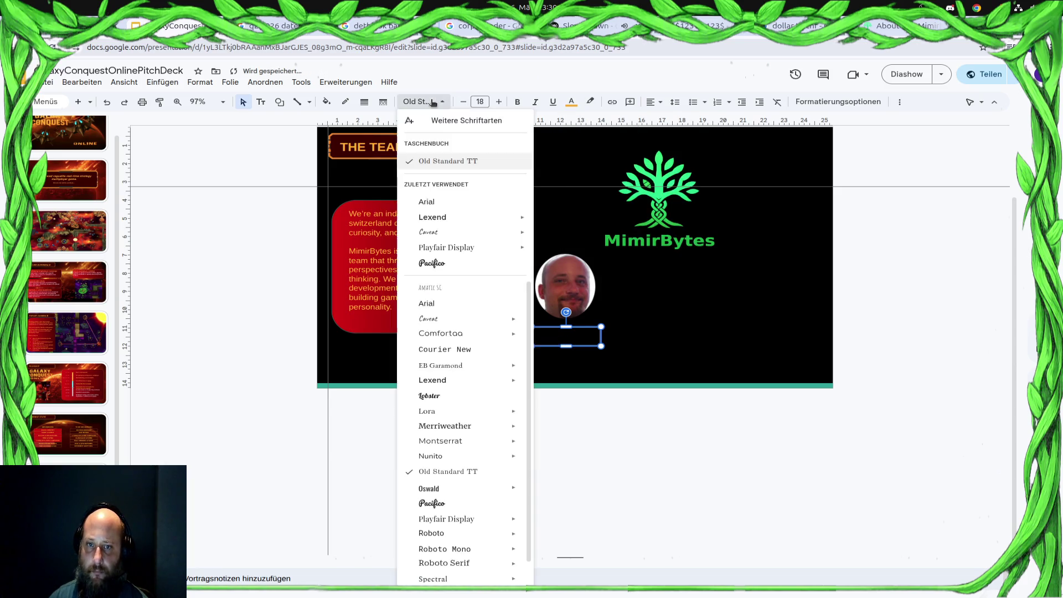
{"action": "left_click", "coordinate": [428, 203]}
{"action": "type", "text": "S"}
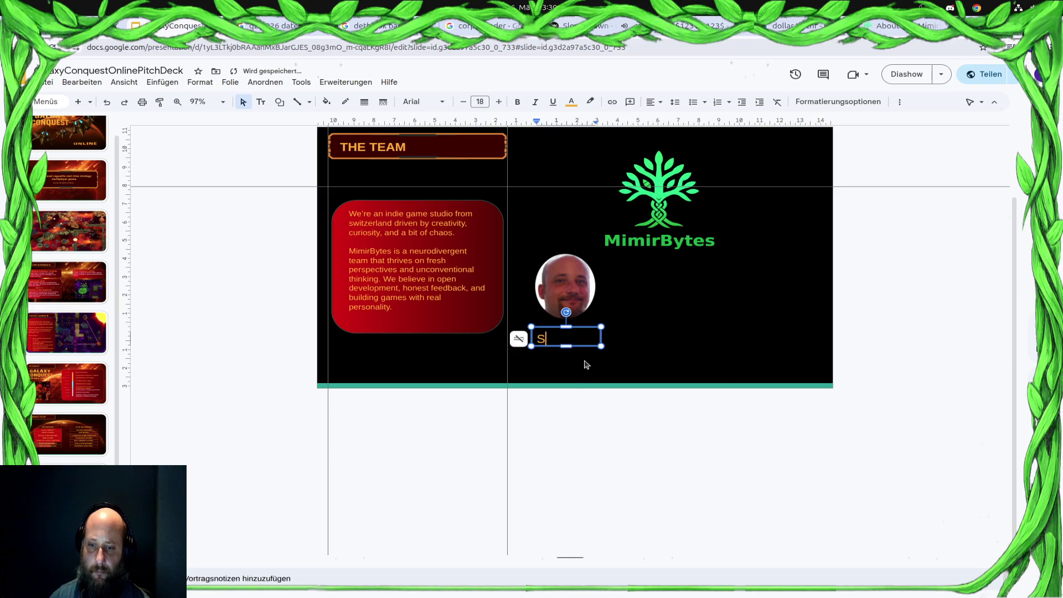
{"action": "type", "text": "ascha Blank"}
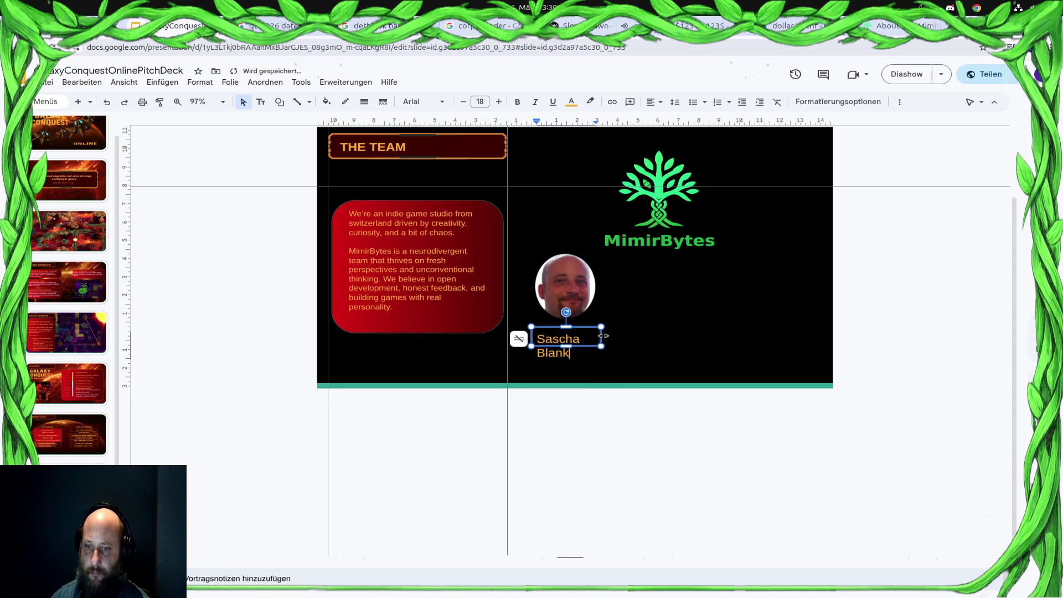
{"action": "left_click_drag", "start_coordinate": [606, 336], "coordinate": [625, 343]}
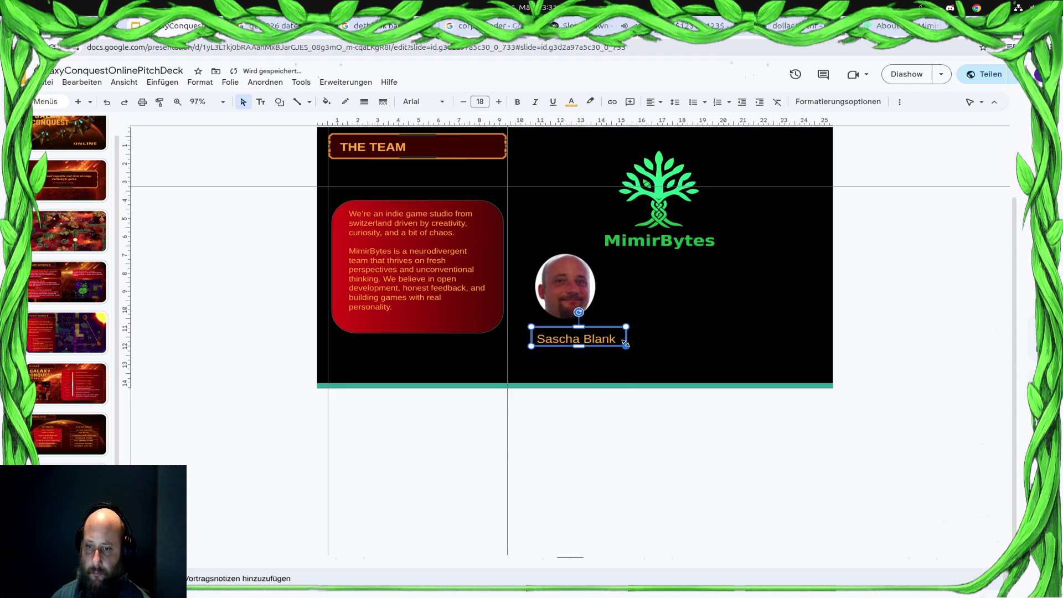
{"action": "left_click", "coordinate": [578, 344]}
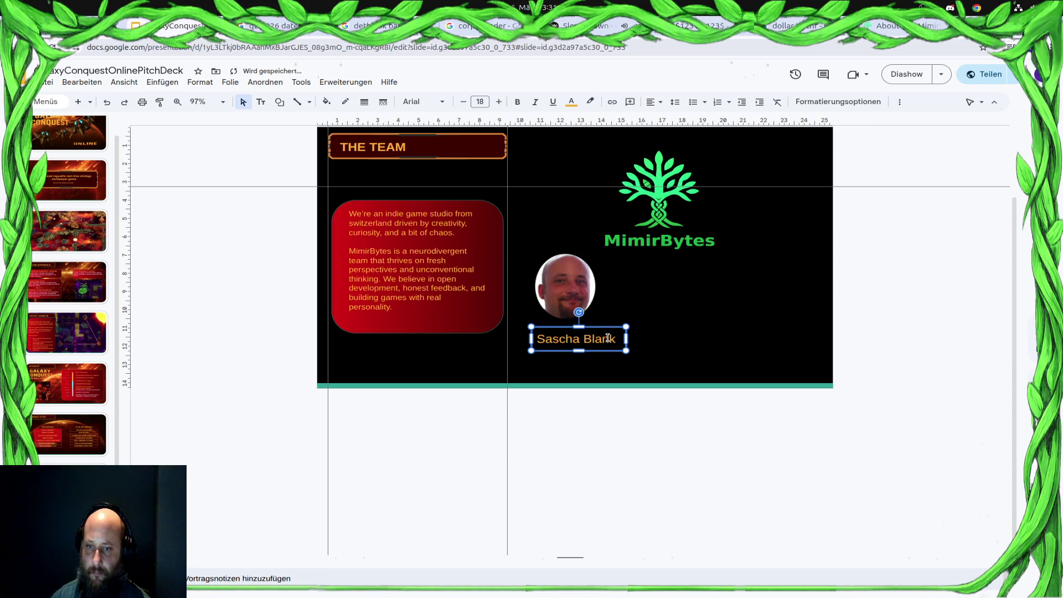
{"action": "left_click_drag", "start_coordinate": [611, 329], "coordinate": [598, 330]}
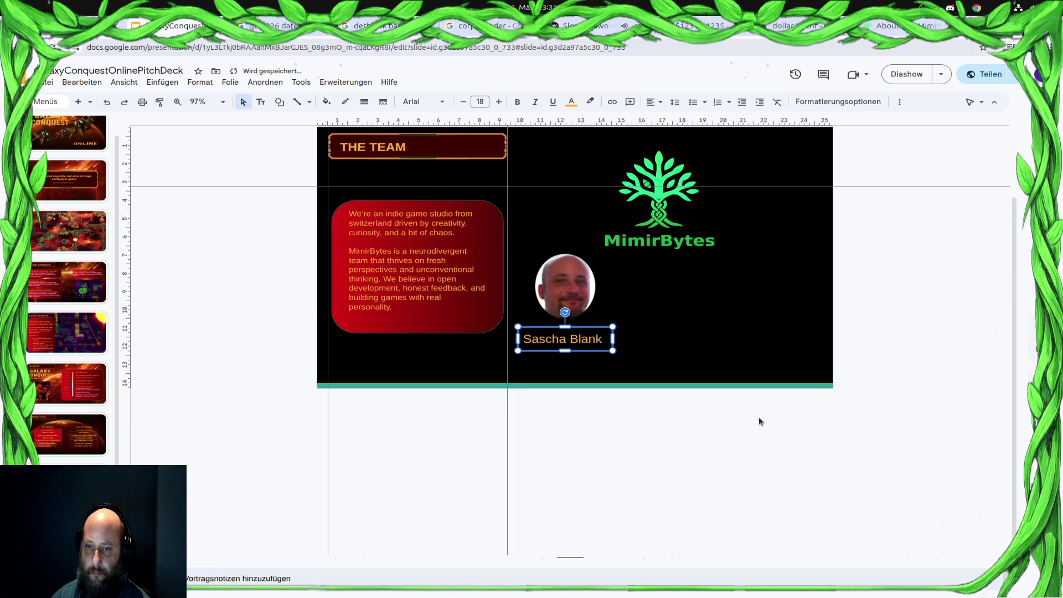
{"action": "left_click", "coordinate": [759, 416]}
Shift the round photo slightly left and down so it sits just above the caption.
{"action": "left_click", "coordinate": [556, 303]}
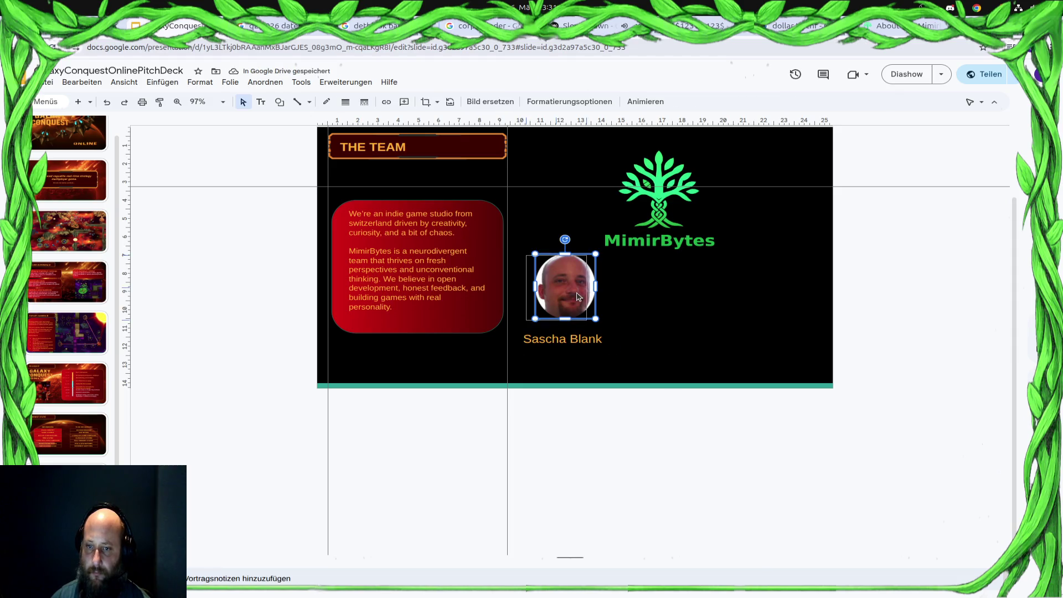
{"action": "left_click_drag", "start_coordinate": [578, 296], "coordinate": [572, 298]}
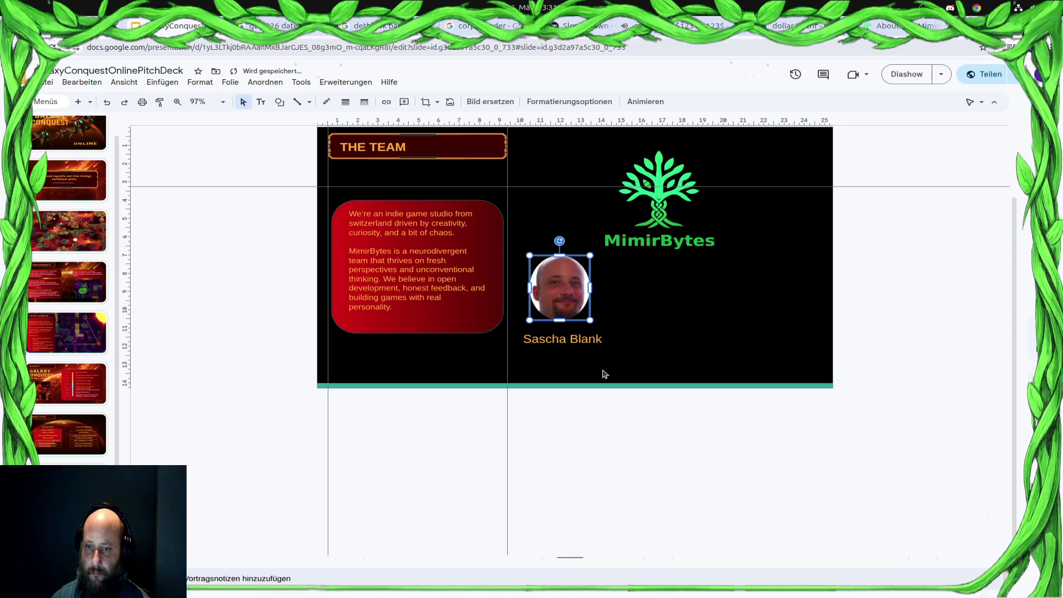
{"action": "left_click", "coordinate": [897, 539]}
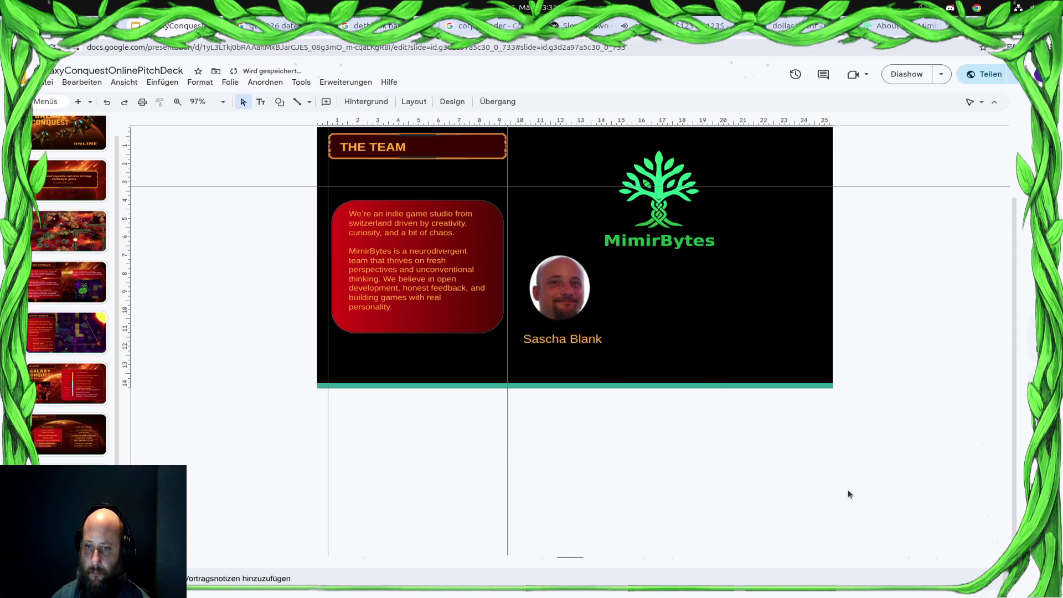
{"action": "left_click", "coordinate": [565, 291]}
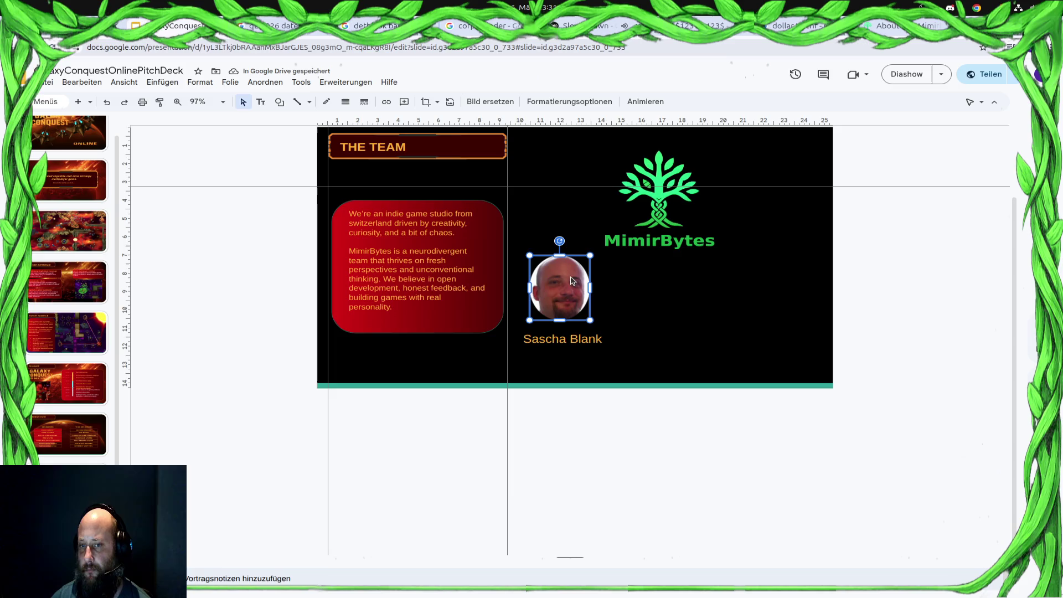
{"action": "key", "text": "Down"}
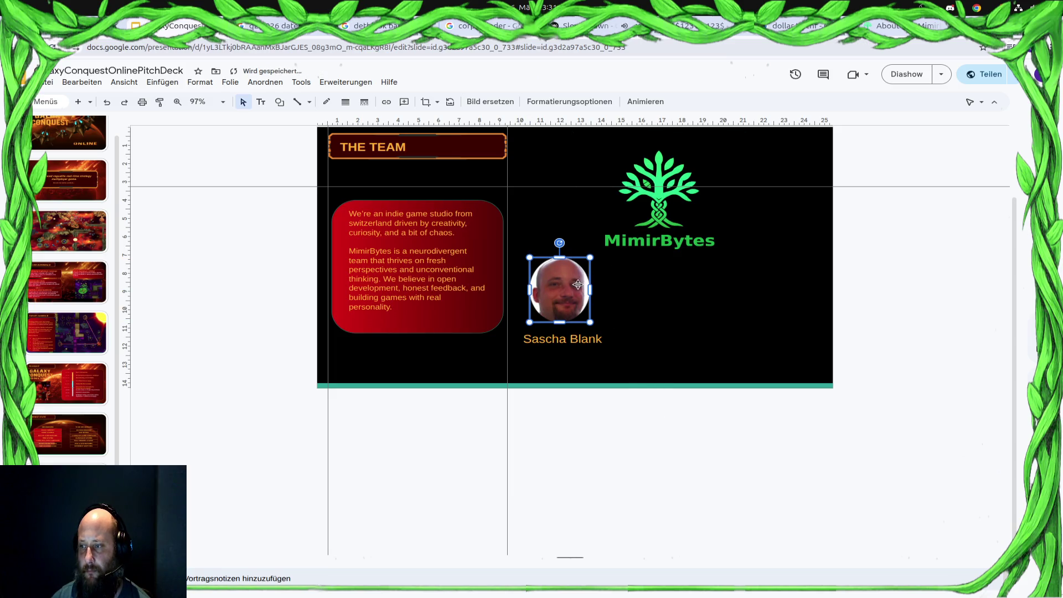
{"action": "left_click_drag", "start_coordinate": [565, 273], "coordinate": [573, 287]}
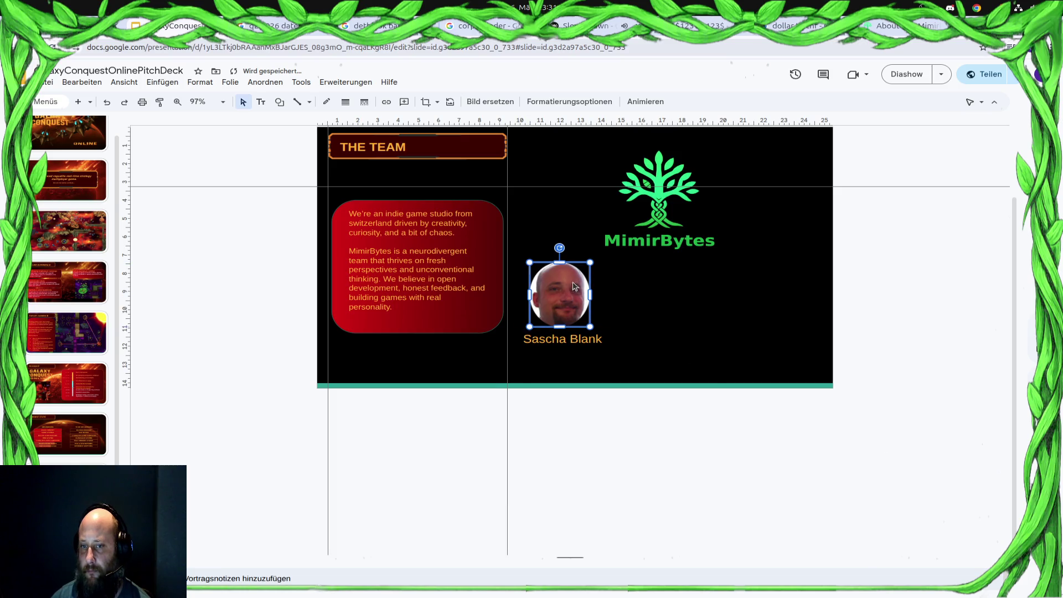
Deselect the slide content and switch to the MimirBytes about-us page.
{"action": "left_click", "coordinate": [630, 343]}
{"action": "left_click", "coordinate": [600, 337]}
{"action": "left_click", "coordinate": [942, 467]}
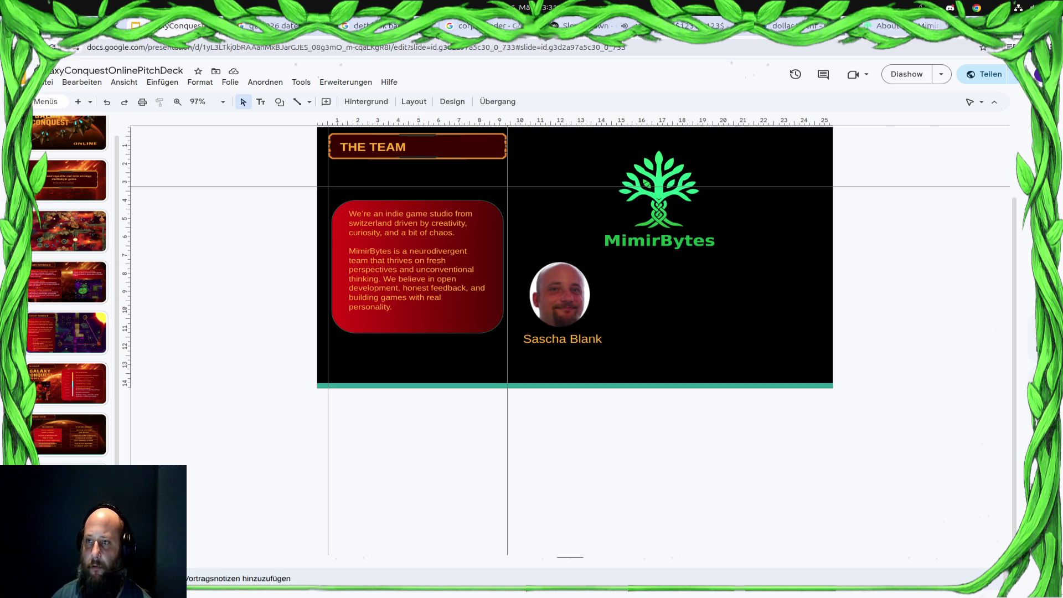
{"action": "left_click", "coordinate": [902, 26]}
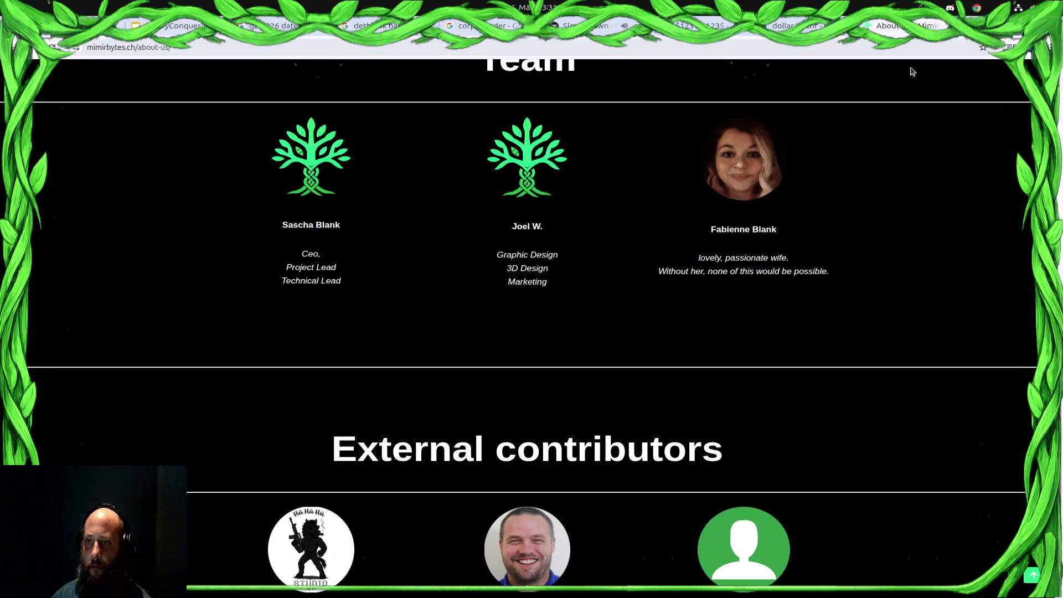
Select the second team member's name on the about-us roster and return to the slides.
{"action": "double_click", "coordinate": [540, 227]}
{"action": "scroll", "coordinate": [775, 304], "scroll_direction": "up", "scroll_amount": 3}
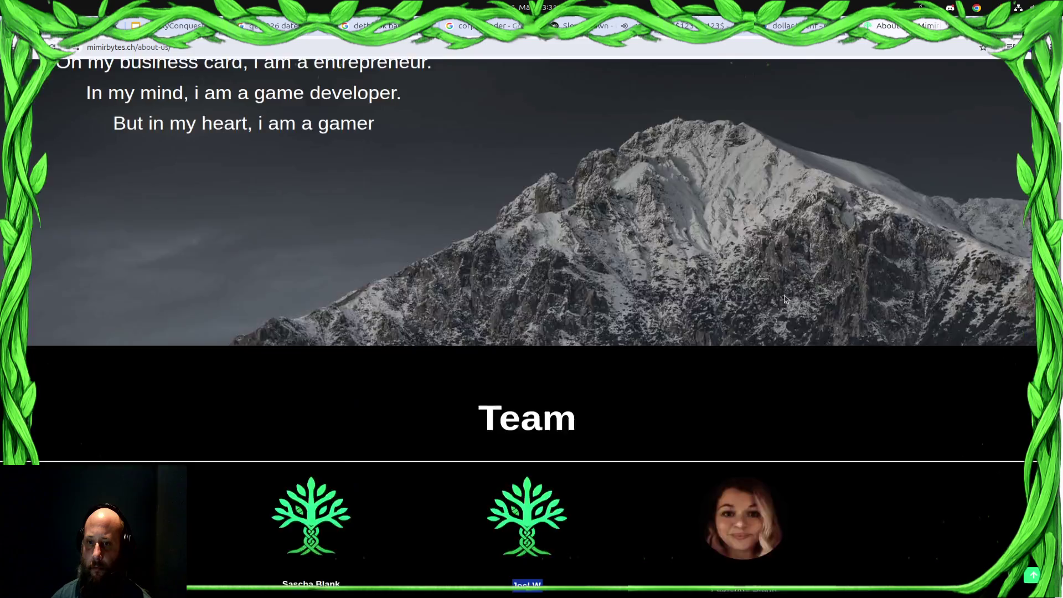
{"action": "scroll", "coordinate": [779, 324], "scroll_direction": "down", "scroll_amount": 6}
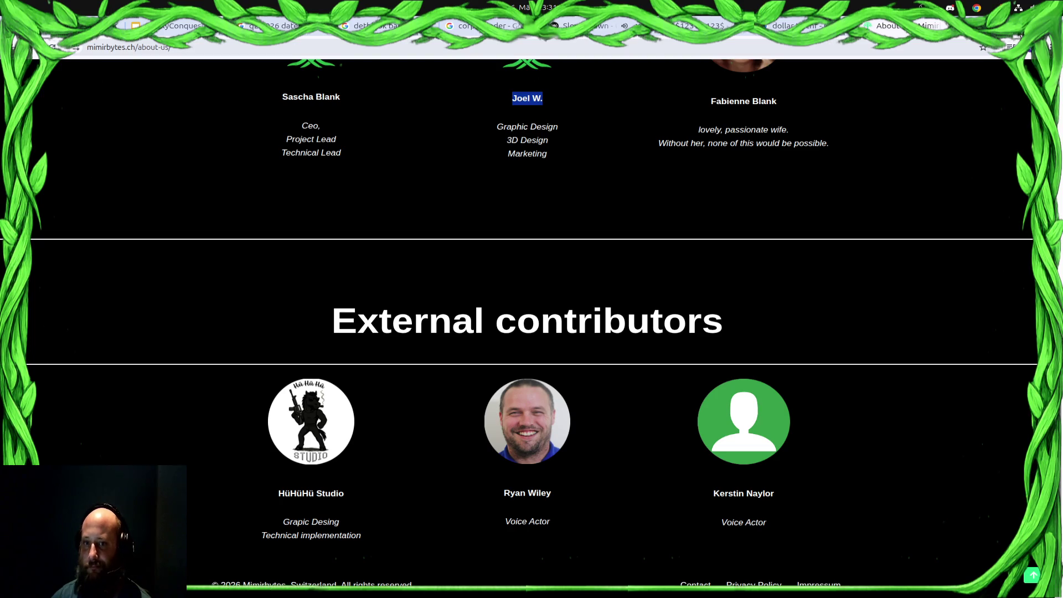
{"action": "left_click", "coordinate": [582, 130]}
{"action": "left_click_drag", "start_coordinate": [510, 106], "coordinate": [551, 105]}
{"action": "key", "text": "ctrl+c"}
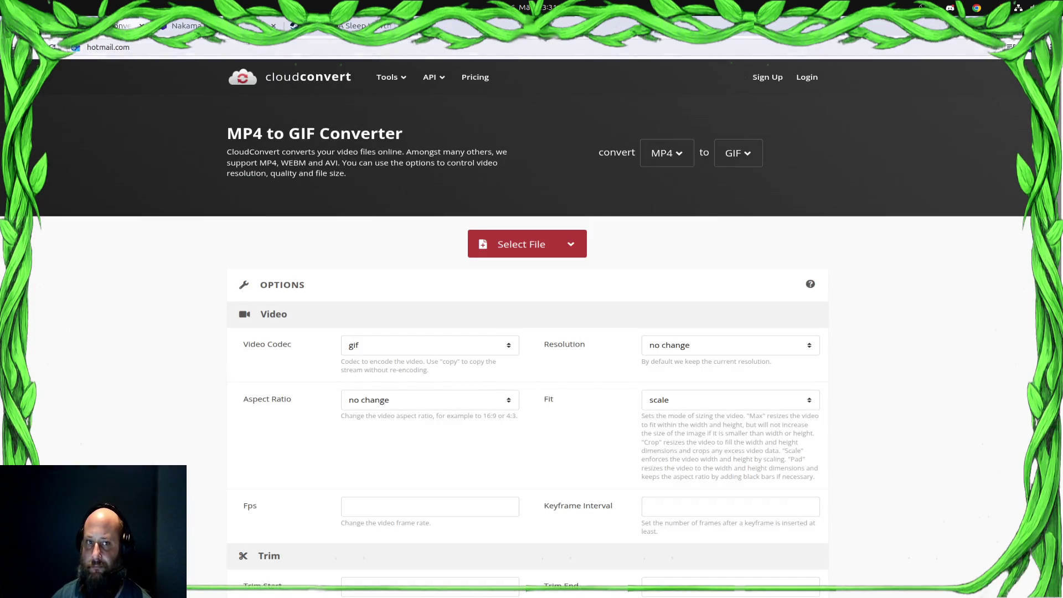
{"action": "key", "text": "super"}
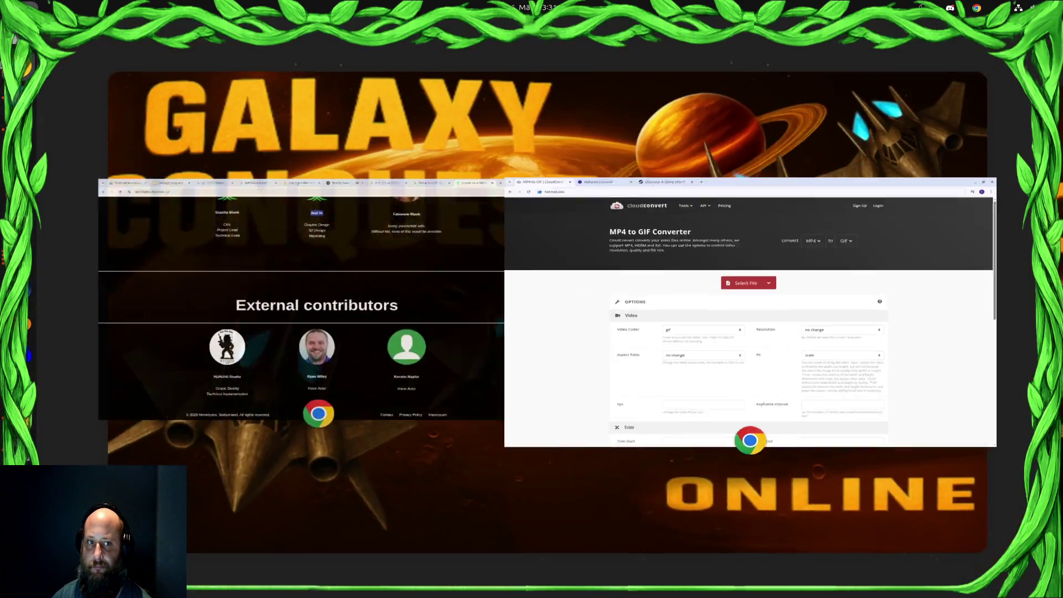
{"action": "left_click", "coordinate": [479, 345]}
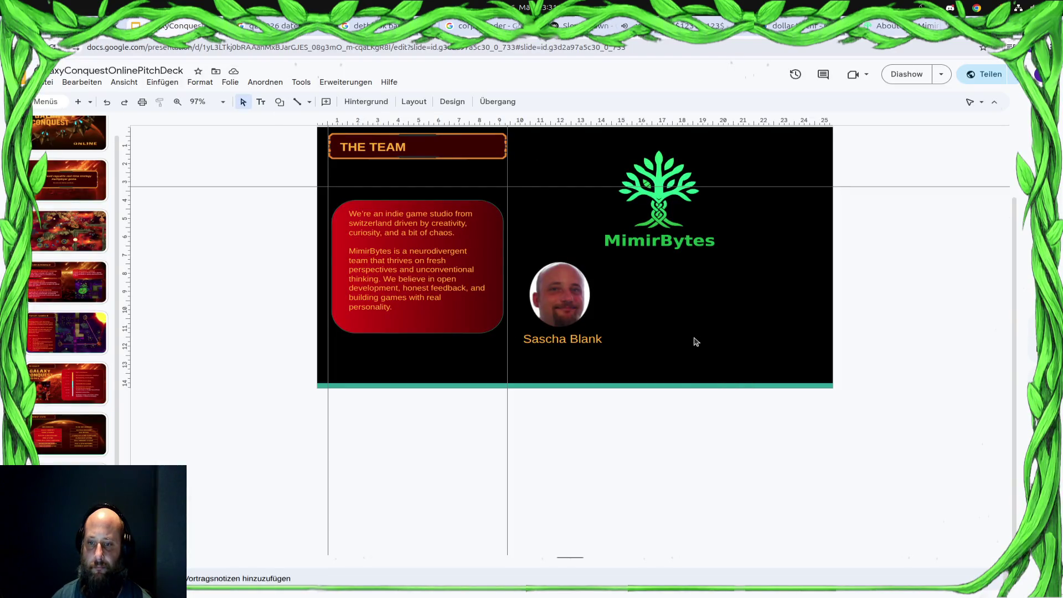
{"action": "left_click", "coordinate": [261, 102]}
{"action": "left_click_drag", "start_coordinate": [650, 335], "coordinate": [778, 347]}
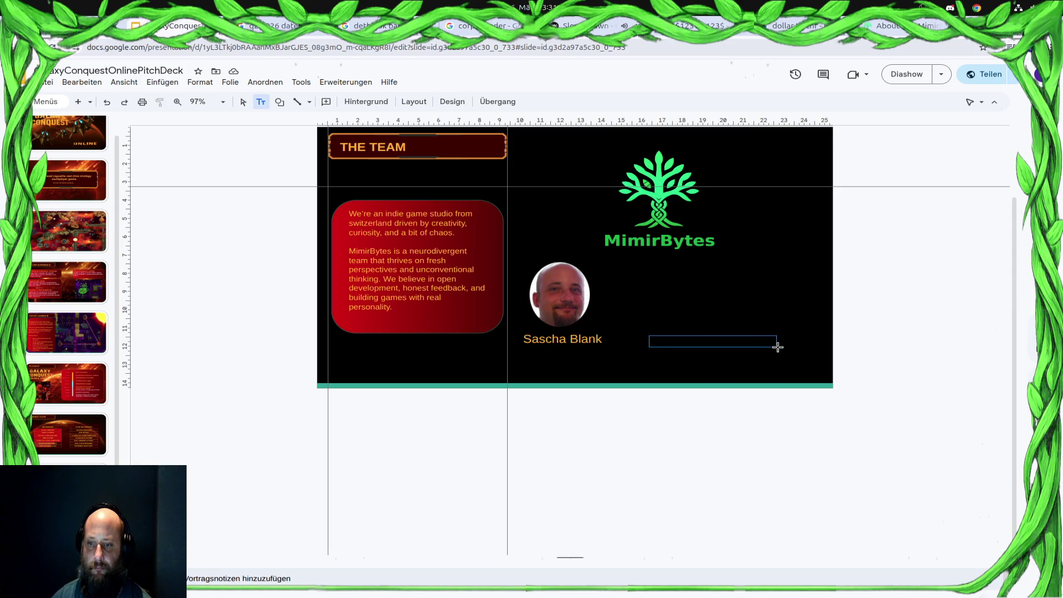
{"action": "key", "text": "ctrl+v"}
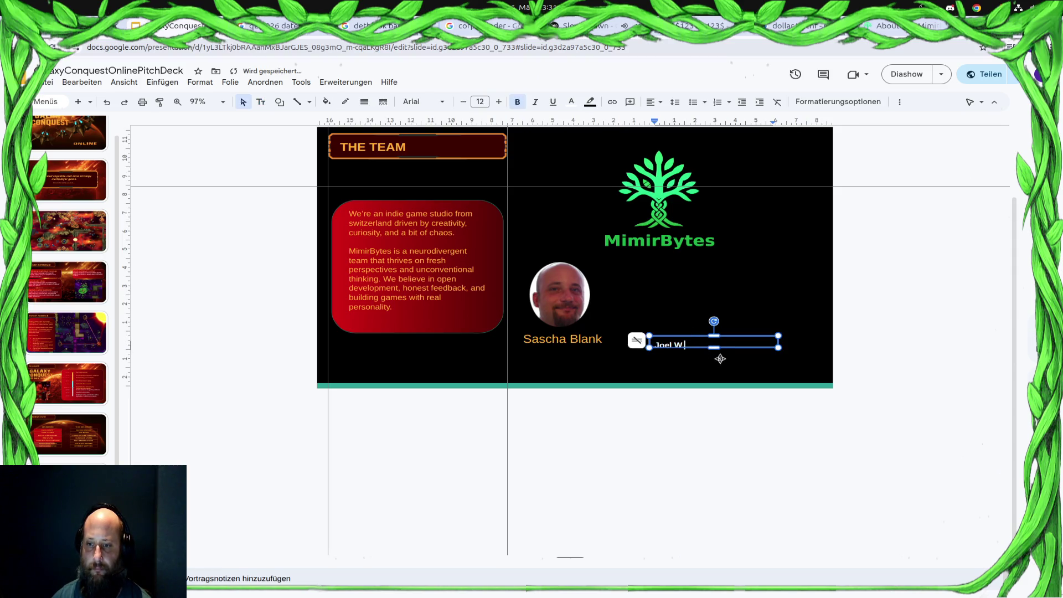
{"action": "key", "text": "ctrl+z"}
{"action": "type", "text": "10"}
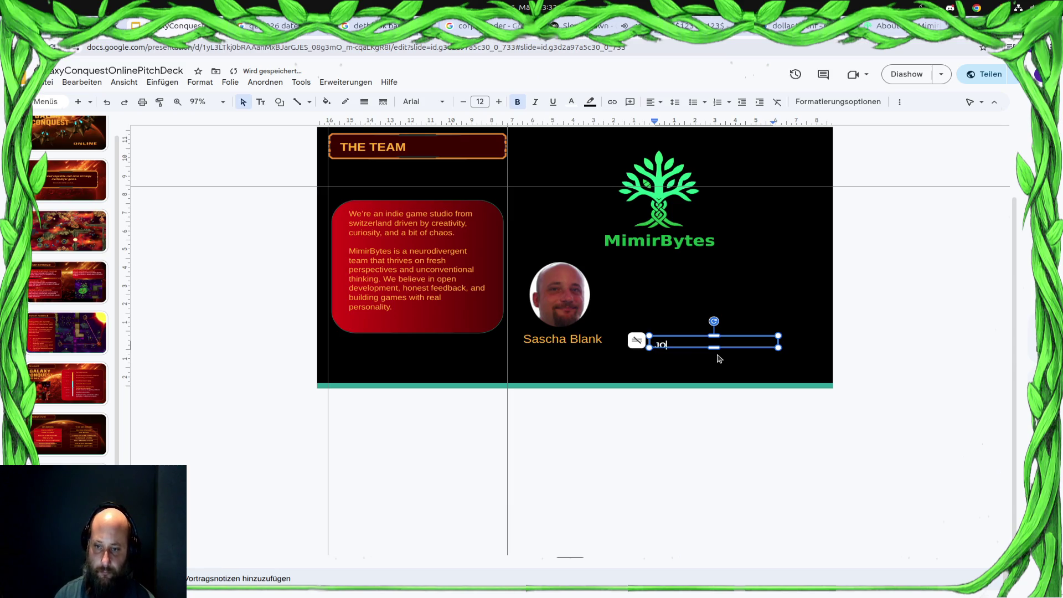
{"action": "type", "text": "el"}
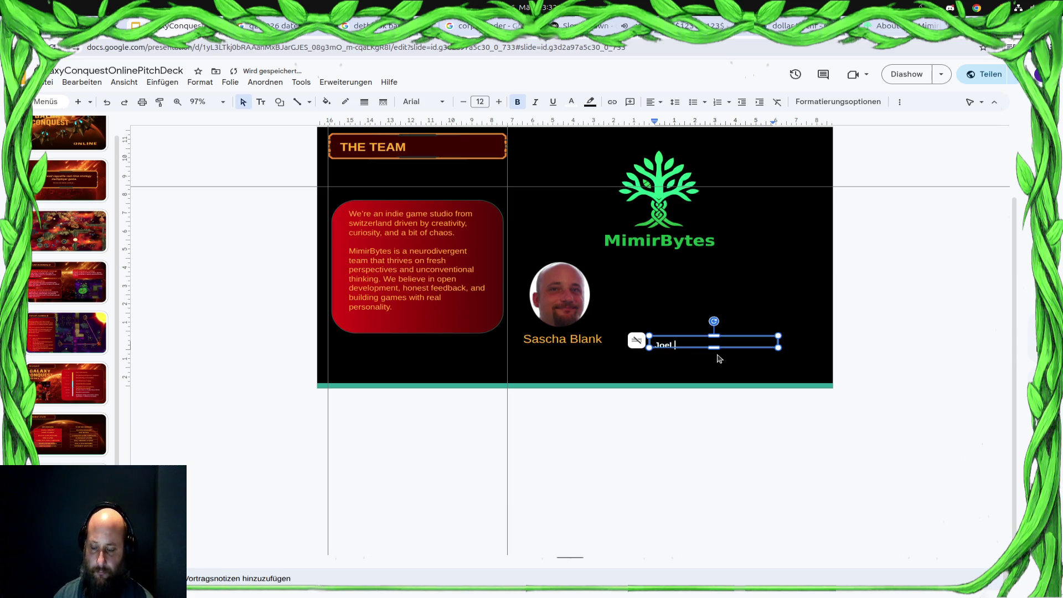
{"action": "type", "text": "isd"}
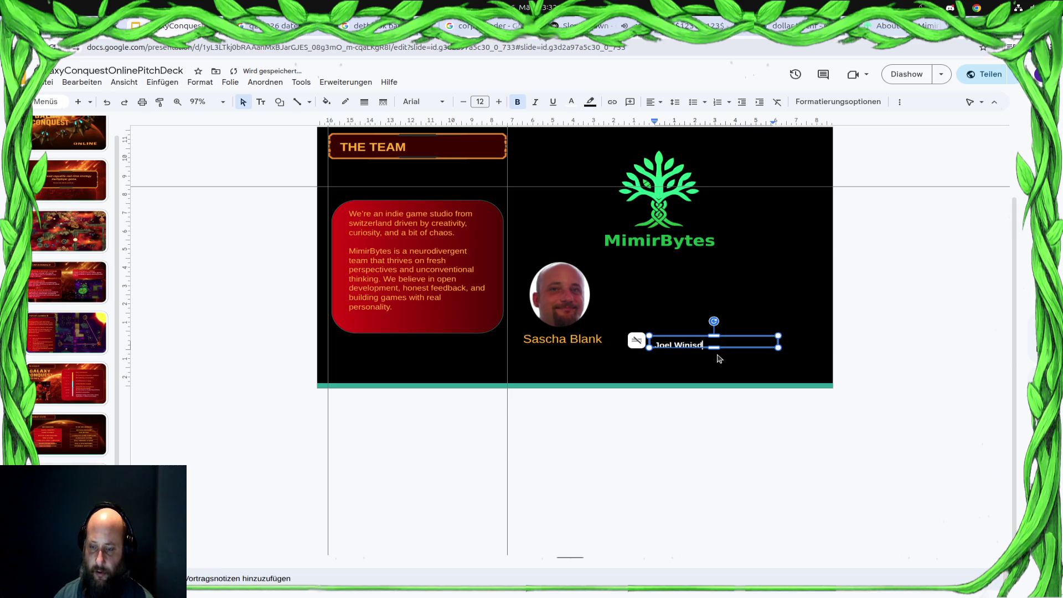
{"action": "type", "text": "er"}
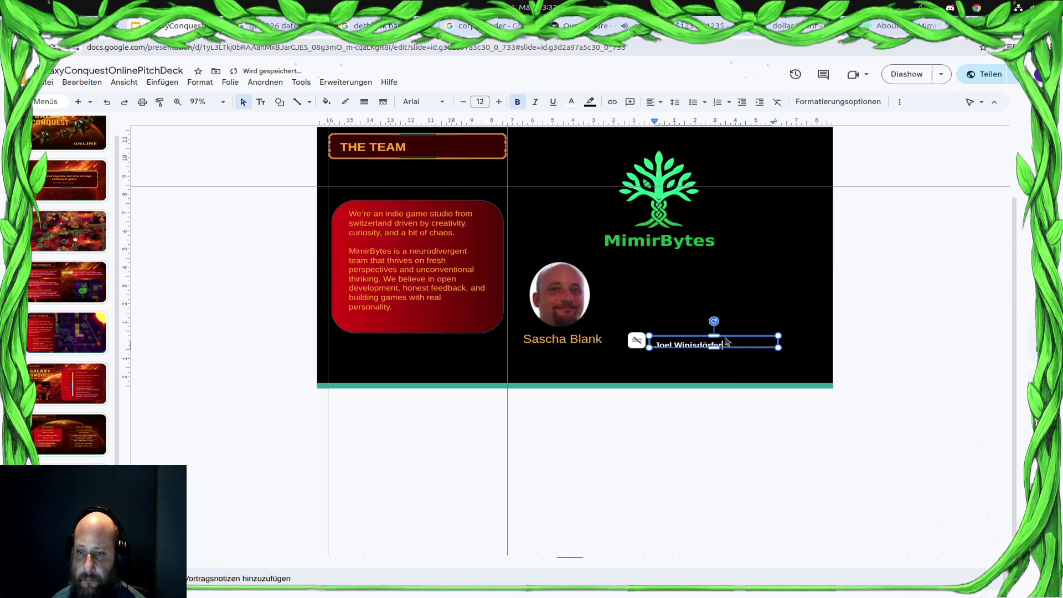
{"action": "key", "text": "ctrl+a"}
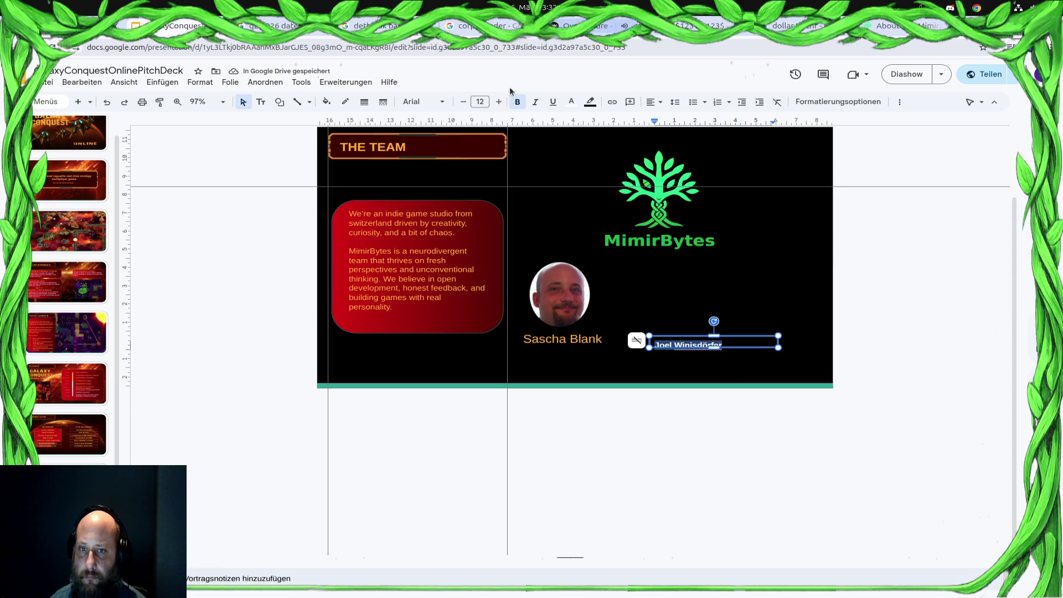
{"action": "left_click", "coordinate": [571, 101]}
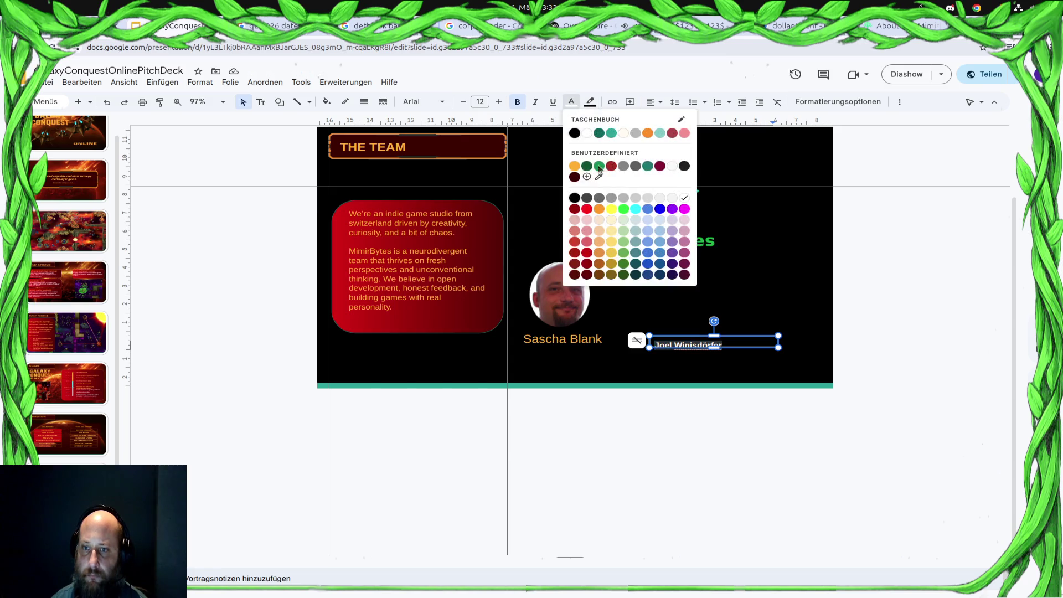
{"action": "left_click", "coordinate": [575, 166]}
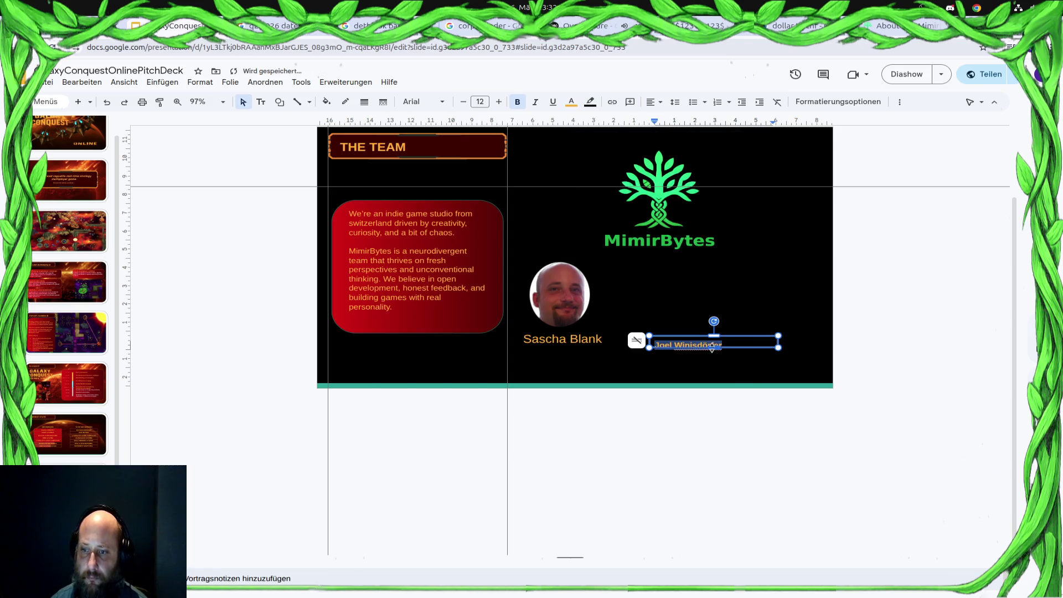
Adjust the second name box's height and move it slightly down-left beside the first name.
{"action": "left_click_drag", "start_coordinate": [712, 350], "coordinate": [712, 354]}
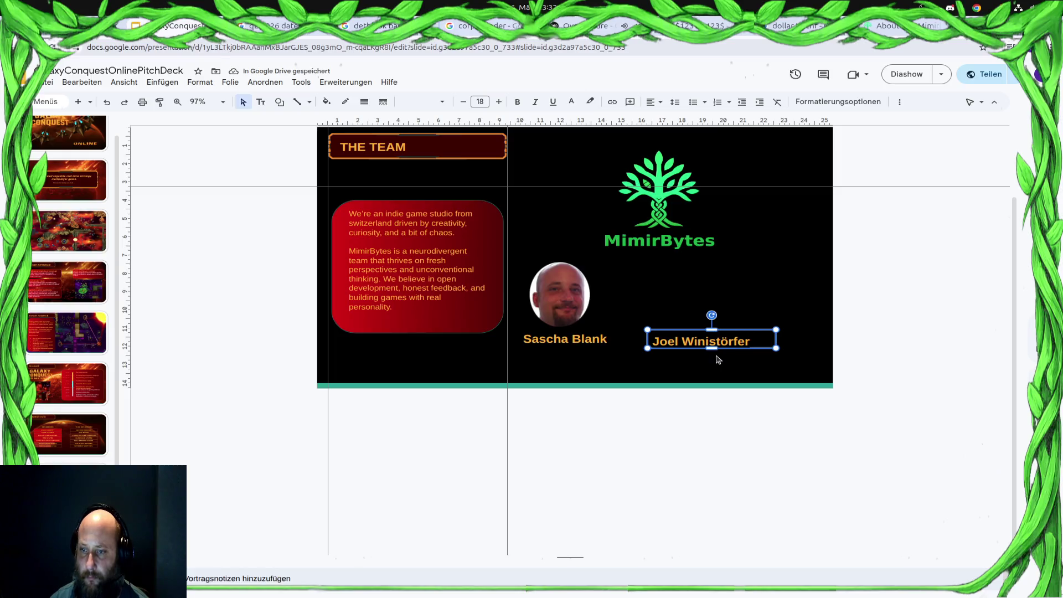
{"action": "left_click_drag", "start_coordinate": [712, 351], "coordinate": [735, 321]}
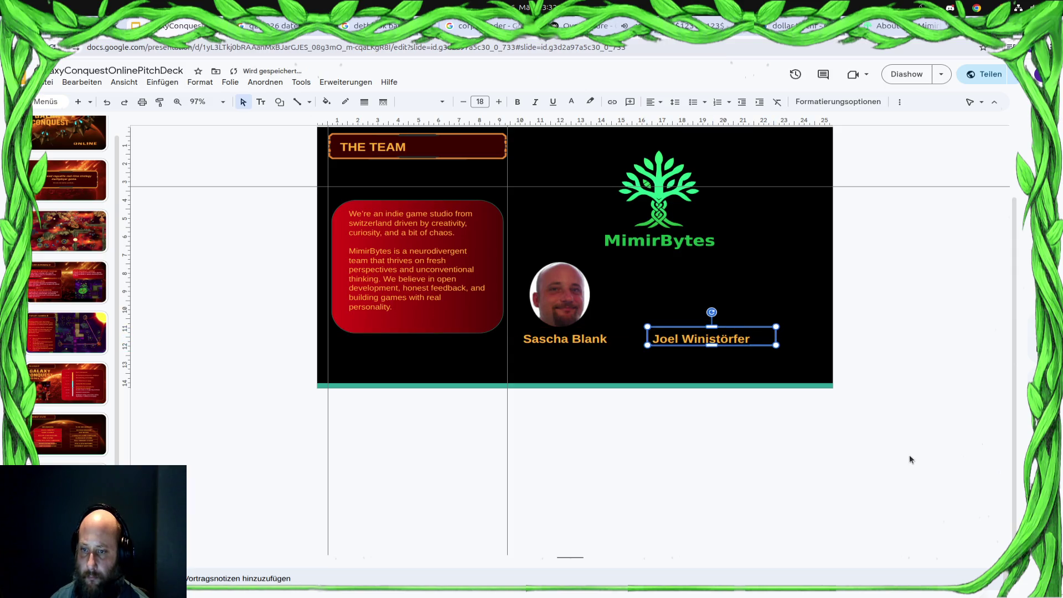
{"action": "left_click", "coordinate": [900, 470]}
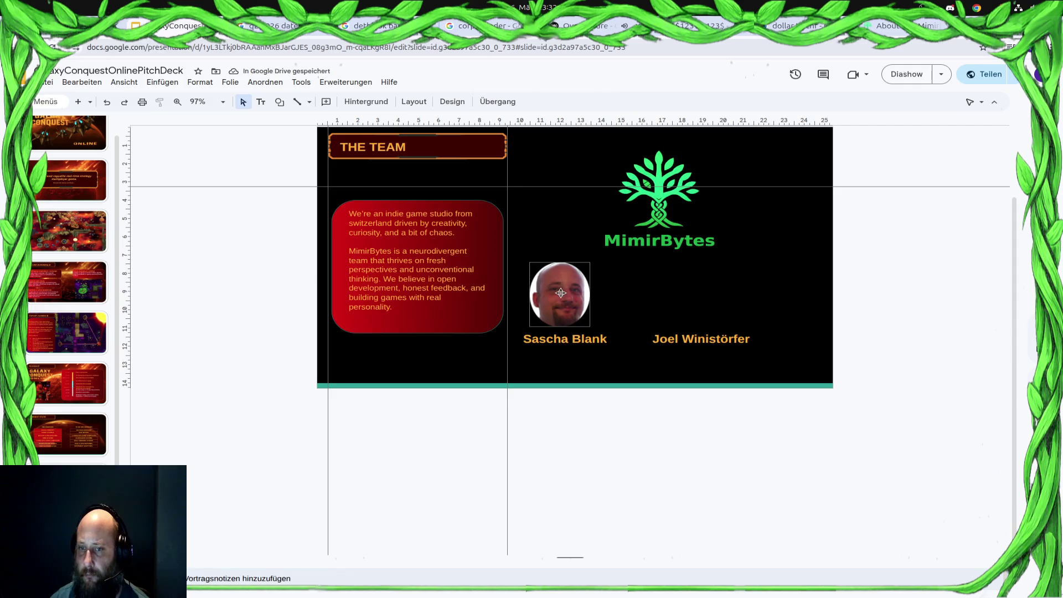
{"action": "left_click", "coordinate": [581, 304]}
{"action": "left_click_drag", "start_coordinate": [592, 295], "coordinate": [601, 294]}
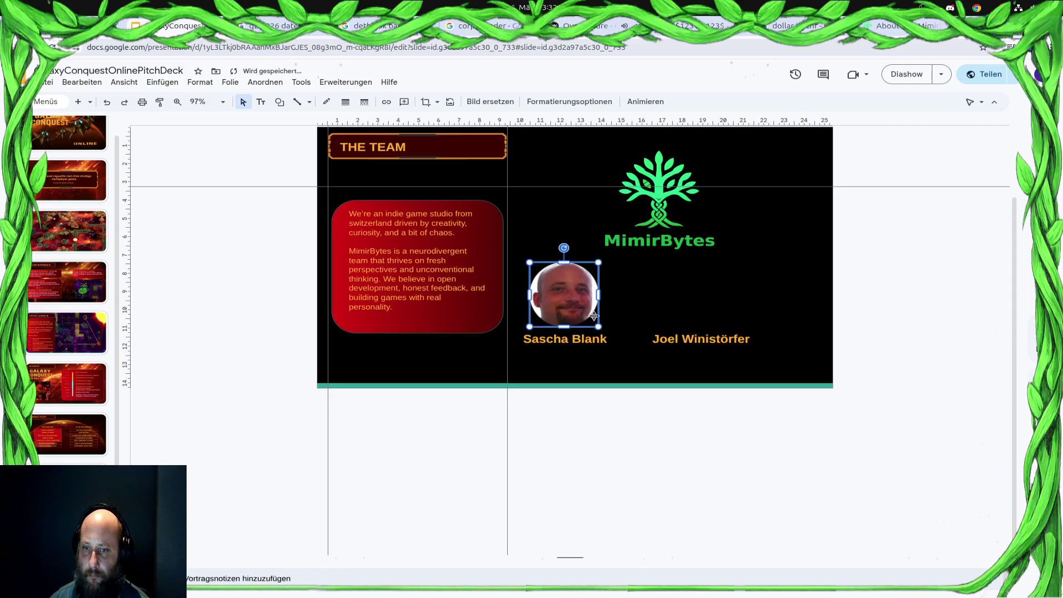
{"action": "left_click", "coordinate": [722, 497]}
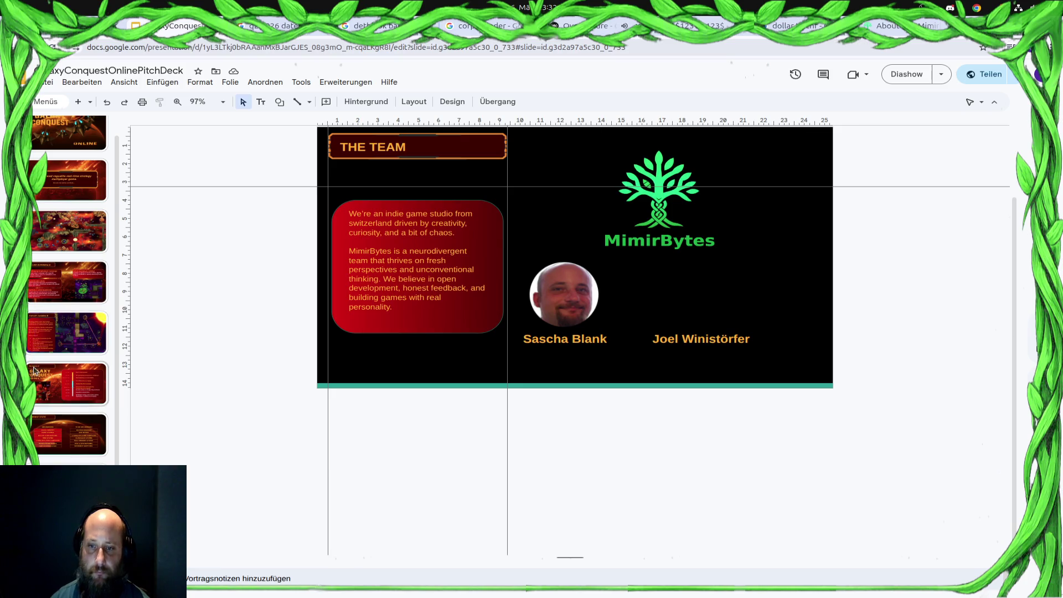
{"action": "scroll", "coordinate": [40, 377], "scroll_direction": "up", "scroll_amount": 1}
Shrink the MimirBytes logo and move it up and slightly left.
{"action": "left_click", "coordinate": [670, 242]}
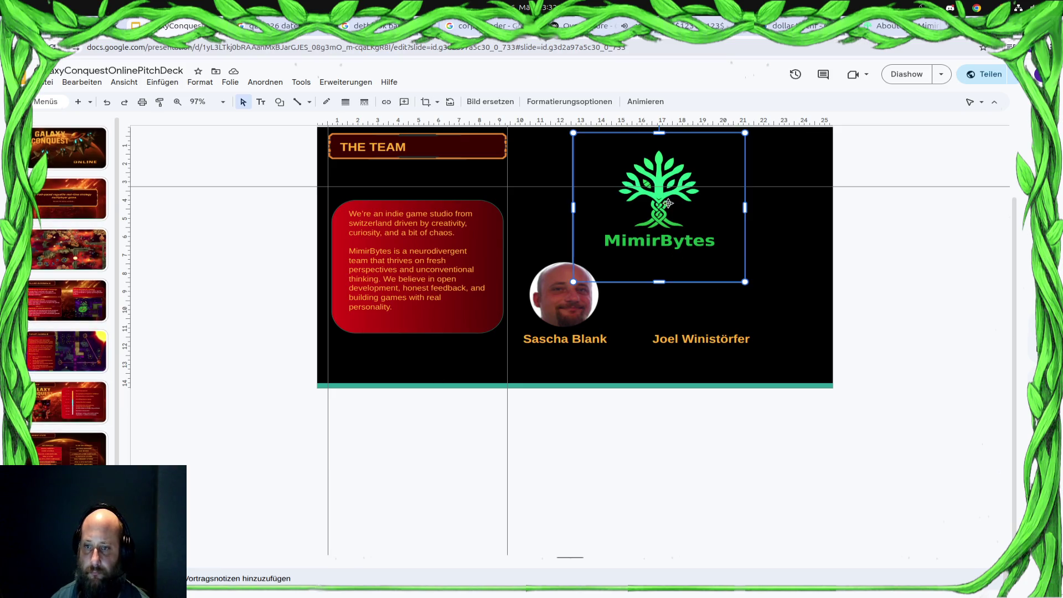
{"action": "left_click_drag", "start_coordinate": [659, 287], "coordinate": [659, 267]}
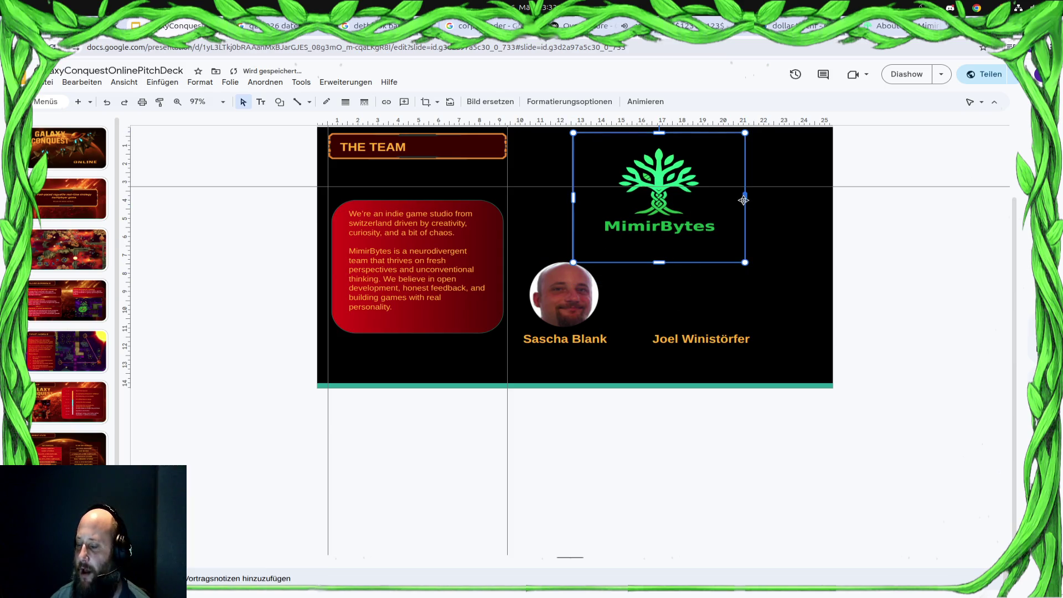
{"action": "left_click_drag", "start_coordinate": [744, 198], "coordinate": [725, 198]}
{"action": "mouse_move", "coordinate": [662, 186]}
{"action": "left_mouse_down"}
{"action": "mouse_move", "coordinate": [656, 172]}
{"action": "mouse_move", "coordinate": [655, 183]}
{"action": "left_mouse_up"}
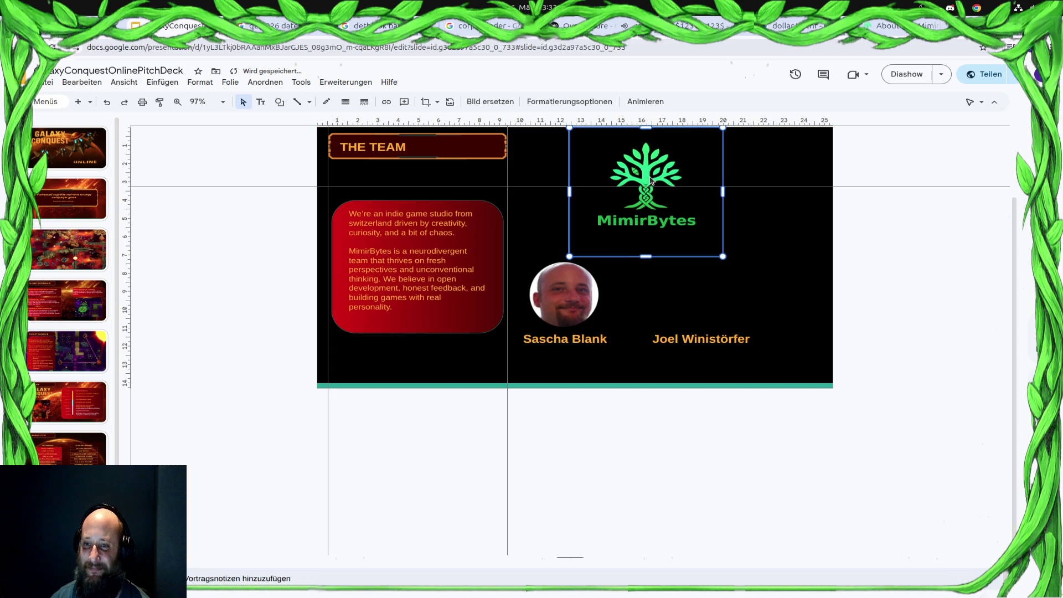
{"action": "left_click", "coordinate": [912, 472]}
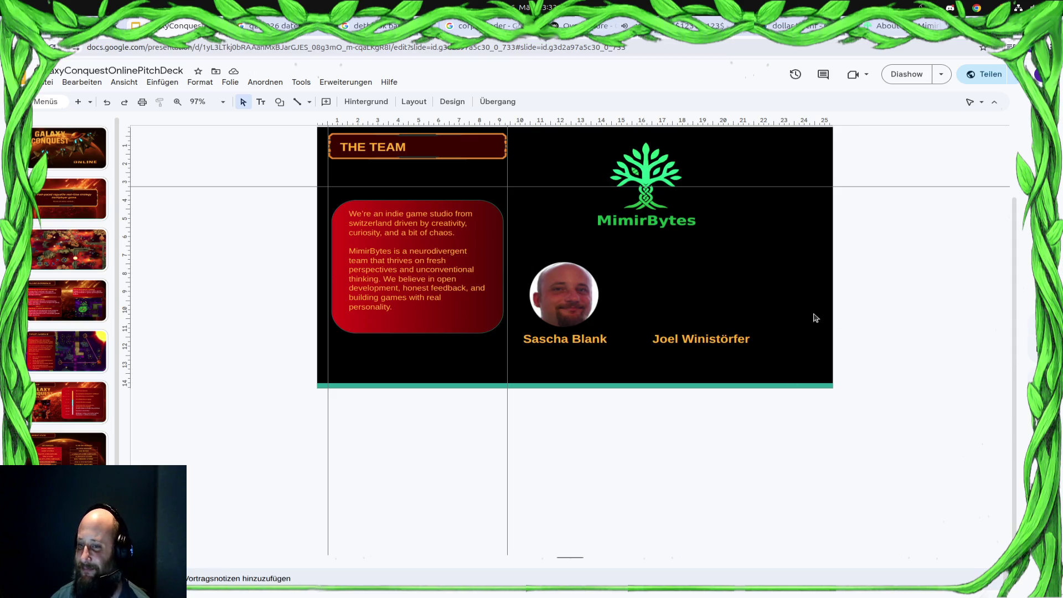
{"action": "scroll", "coordinate": [67, 291], "scroll_direction": "down", "scroll_amount": 1}
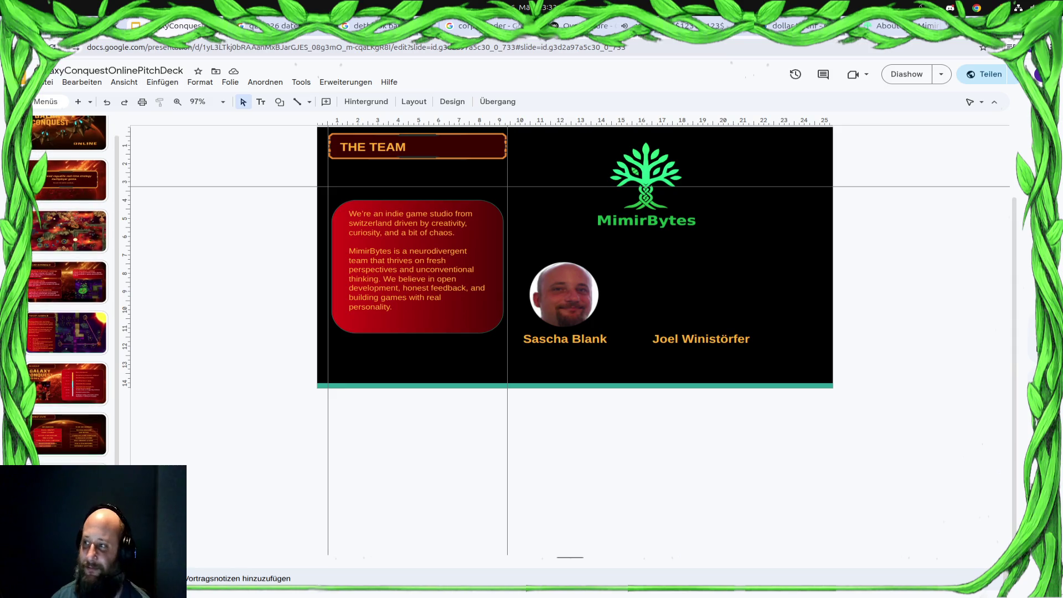
{"action": "mouse_move", "coordinate": [25, 73]}
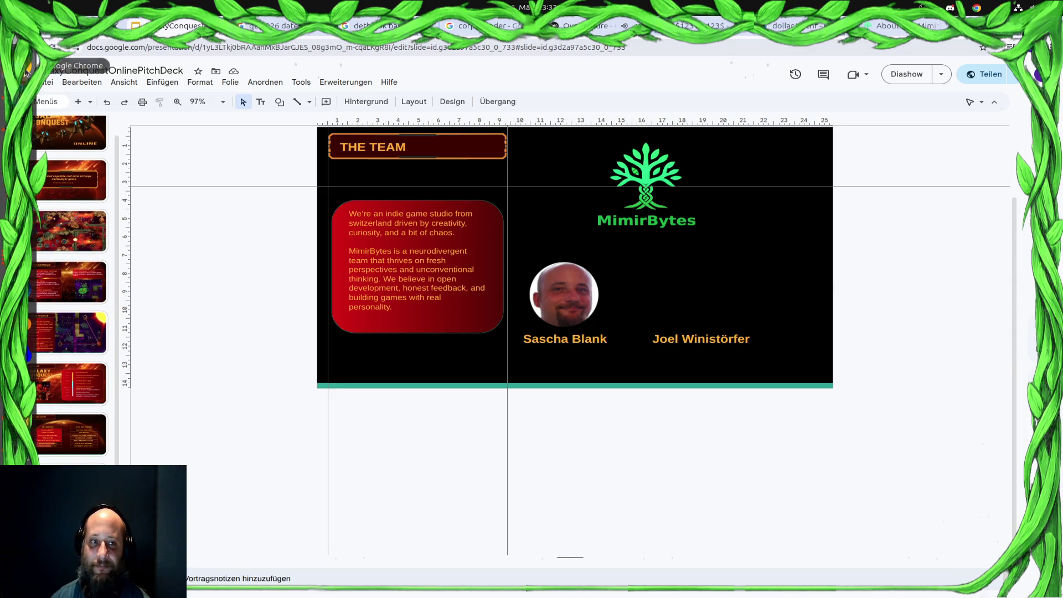
{"action": "left_click", "coordinate": [16, 65]}
{"action": "left_click", "coordinate": [333, 283]}
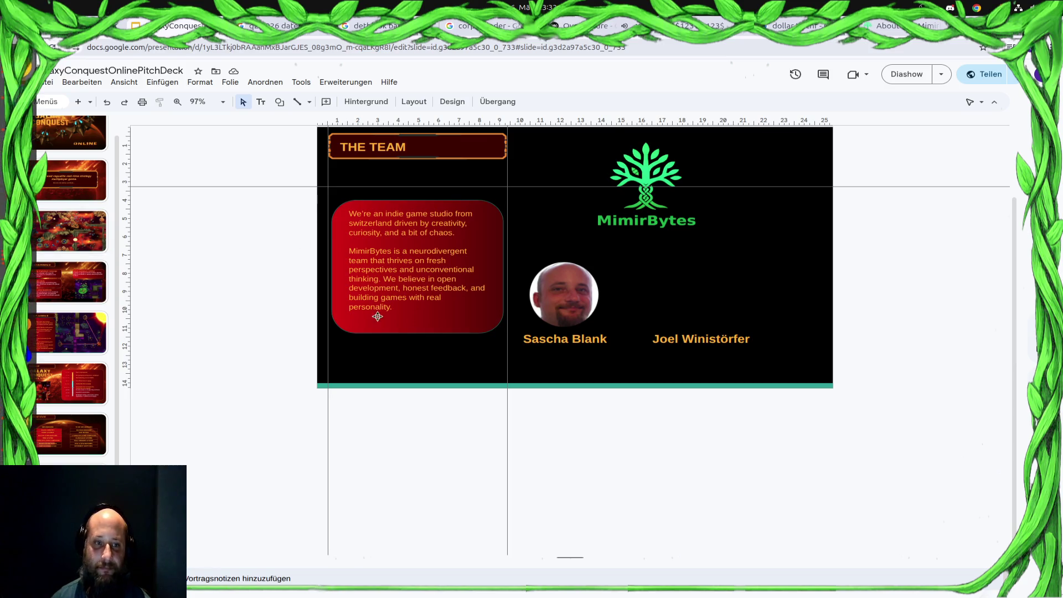
{"action": "scroll", "coordinate": [49, 273], "scroll_direction": "up", "scroll_amount": 2}
{"action": "scroll", "coordinate": [49, 274], "scroll_direction": "down", "scroll_amount": 2}
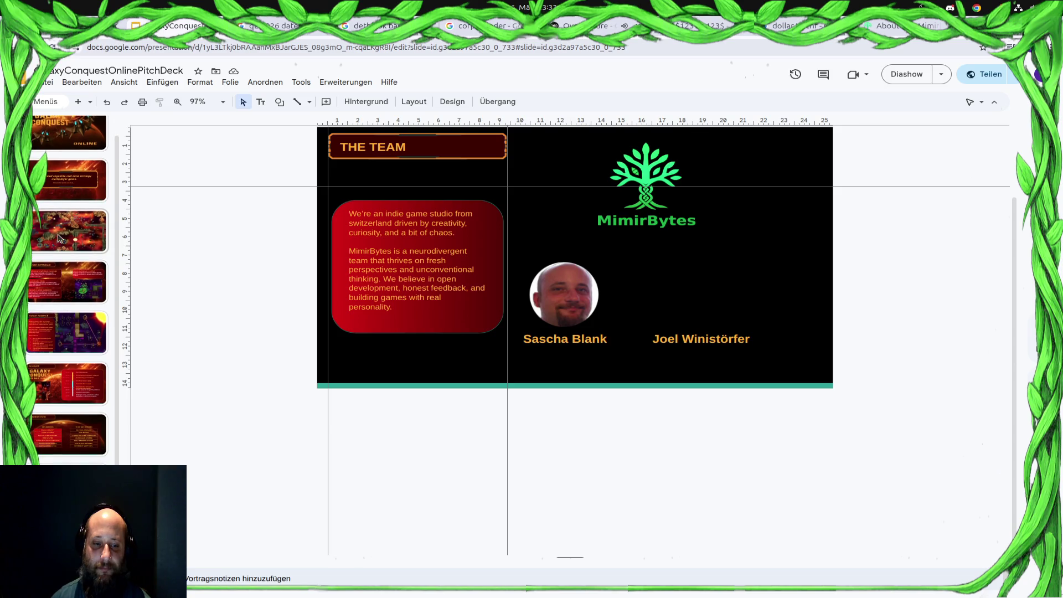
Insert a new slide after the team slide and delete its empty title placeholder.
{"action": "right_click", "coordinate": [30, 314]}
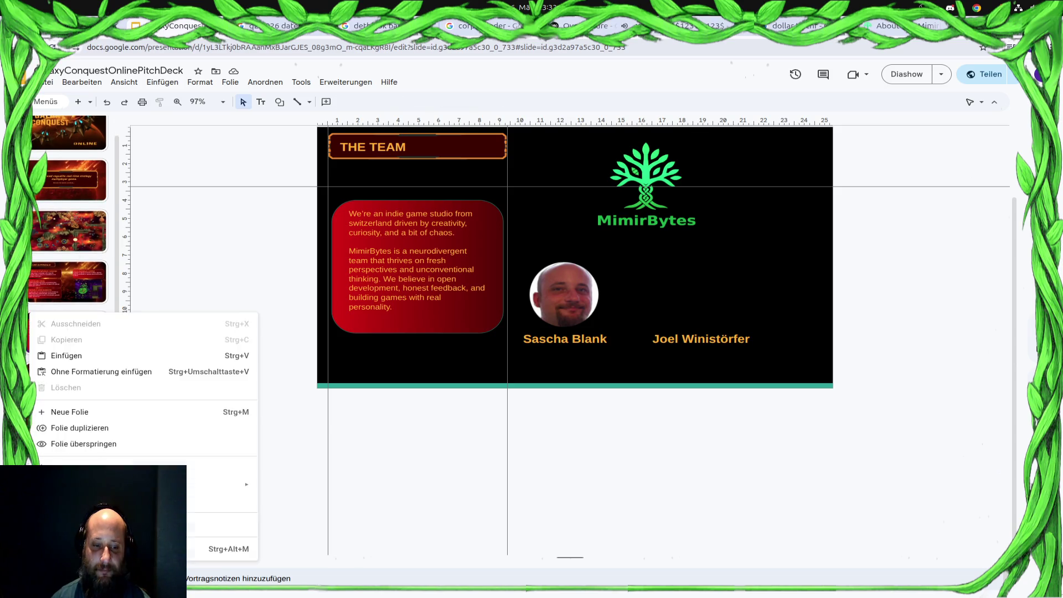
{"action": "left_click", "coordinate": [107, 412]}
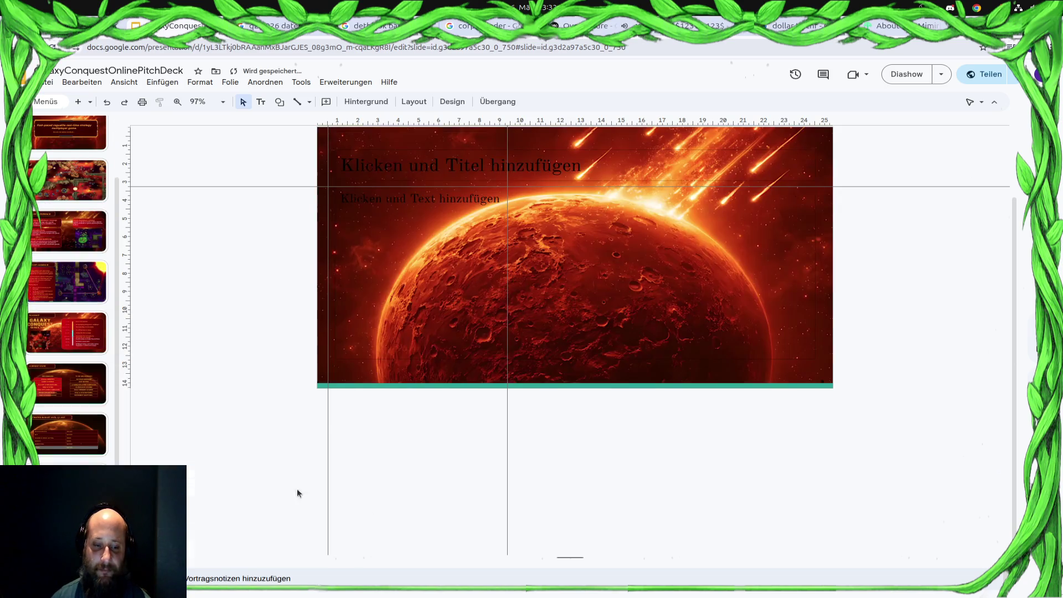
{"action": "left_click", "coordinate": [594, 162]}
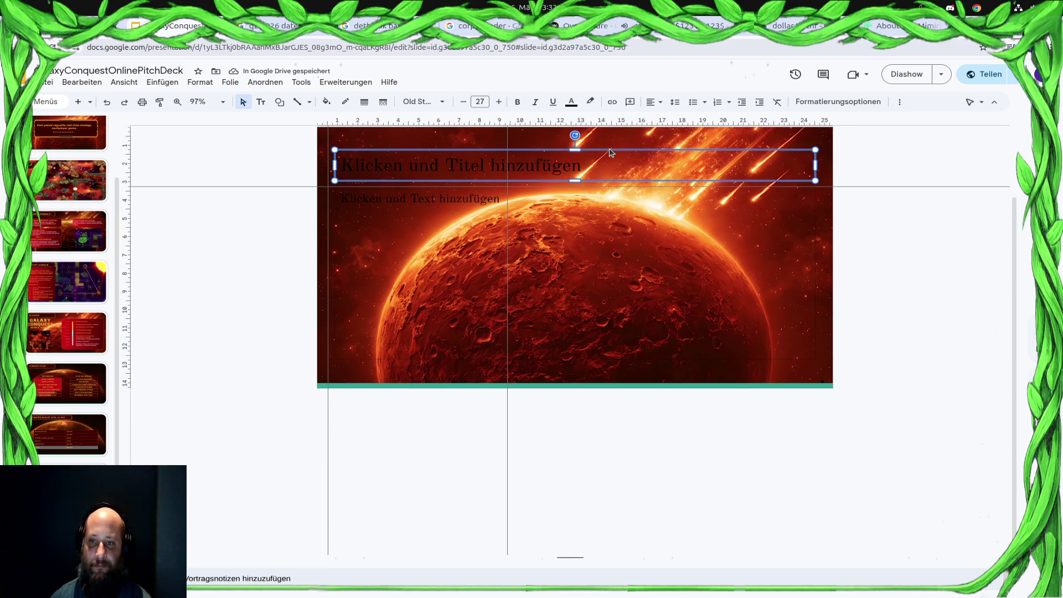
{"action": "key", "text": "Delete"}
{"action": "left_click", "coordinate": [615, 182]}
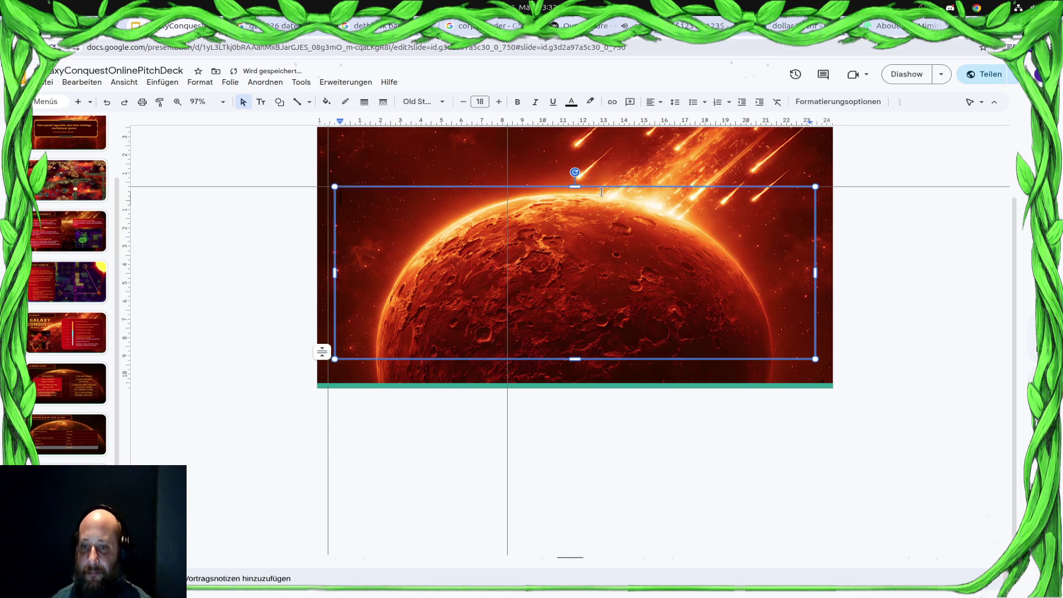
{"action": "key", "text": "Escape"}
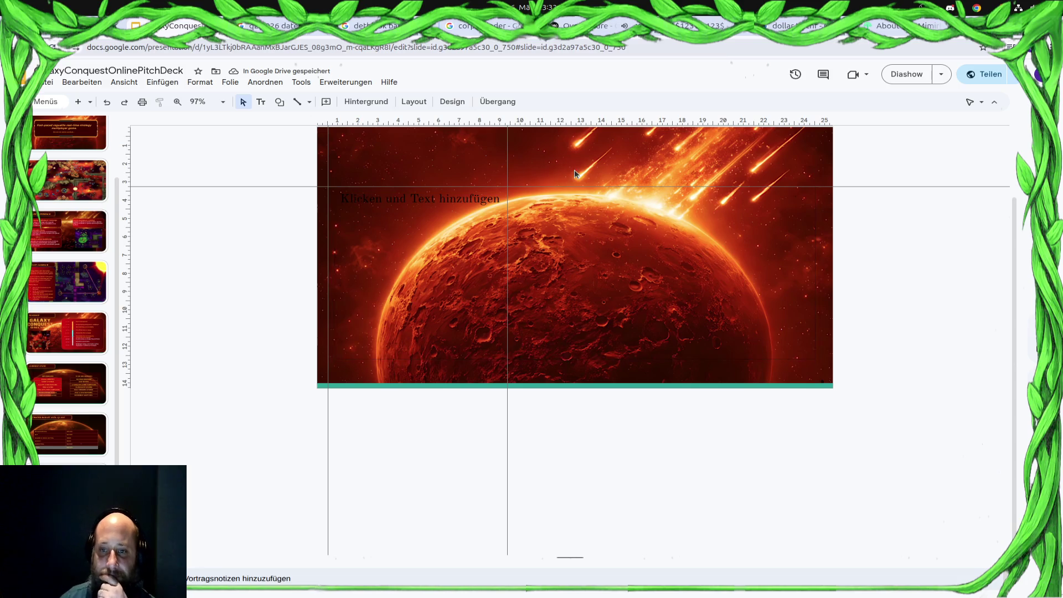
Handle the empty text placeholder, then select the tagline banner on the second slide.
{"action": "left_click", "coordinate": [745, 196]}
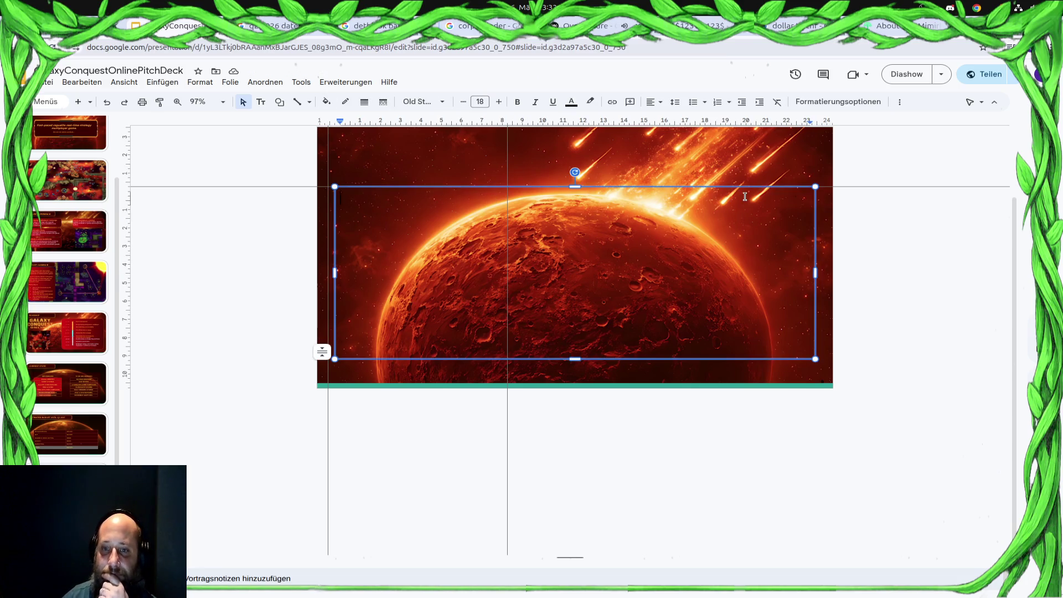
{"action": "left_click", "coordinate": [703, 182]}
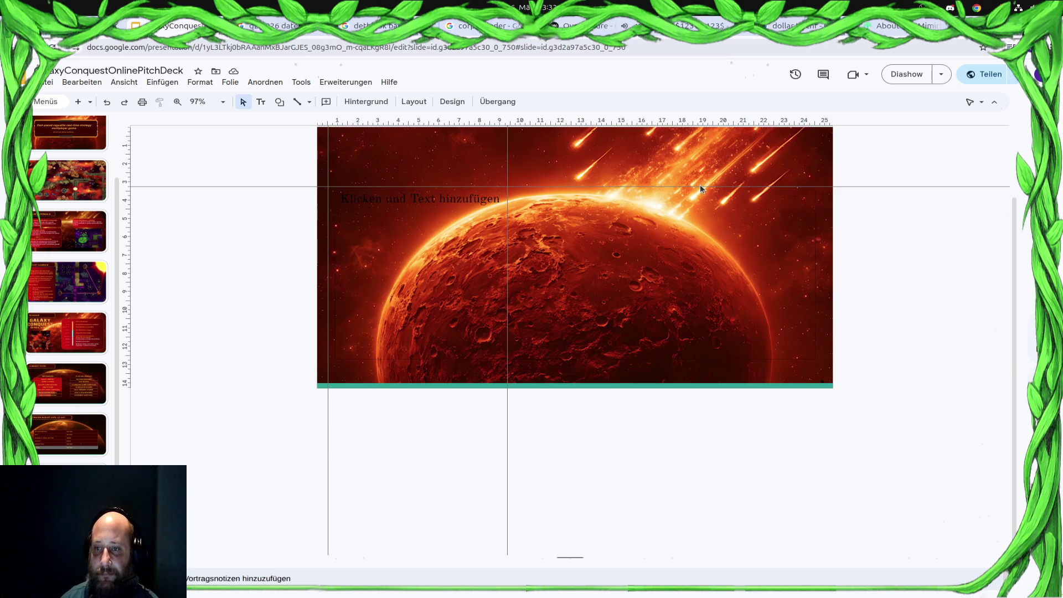
{"action": "left_click", "coordinate": [658, 345]}
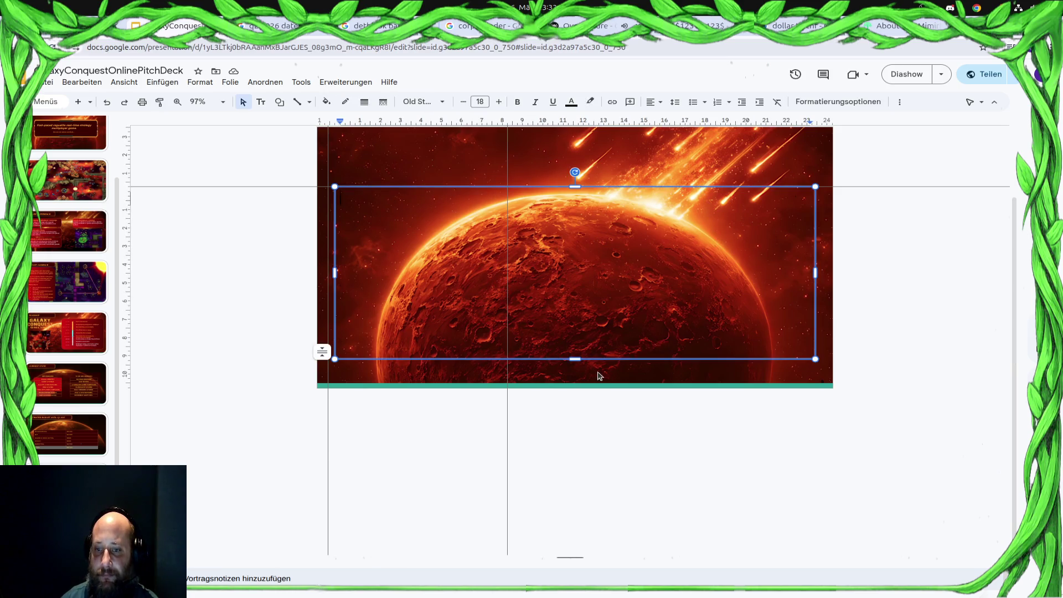
{"action": "left_click", "coordinate": [305, 321]}
{"action": "scroll", "coordinate": [91, 200], "scroll_direction": "up", "scroll_amount": 2}
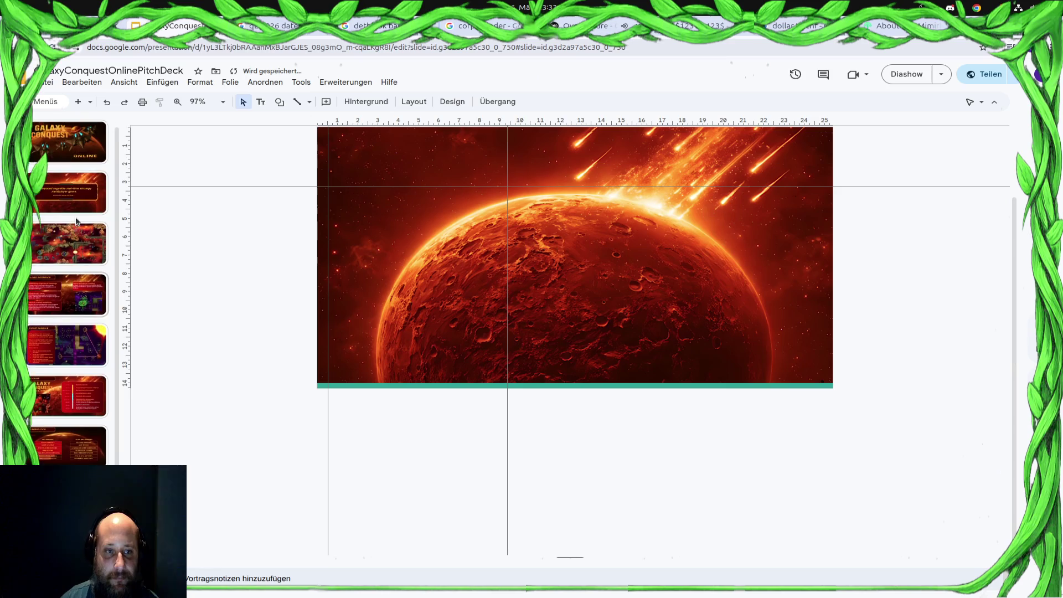
{"action": "left_click", "coordinate": [92, 200]}
{"action": "left_click", "coordinate": [752, 280]}
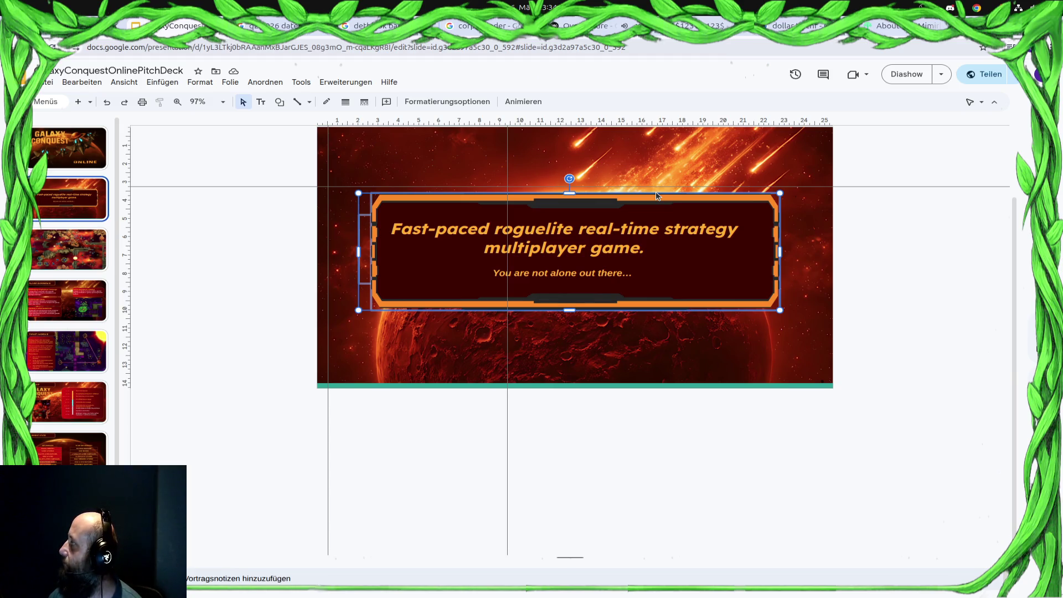
{"action": "scroll", "coordinate": [67, 291], "scroll_direction": "down", "scroll_amount": 2}
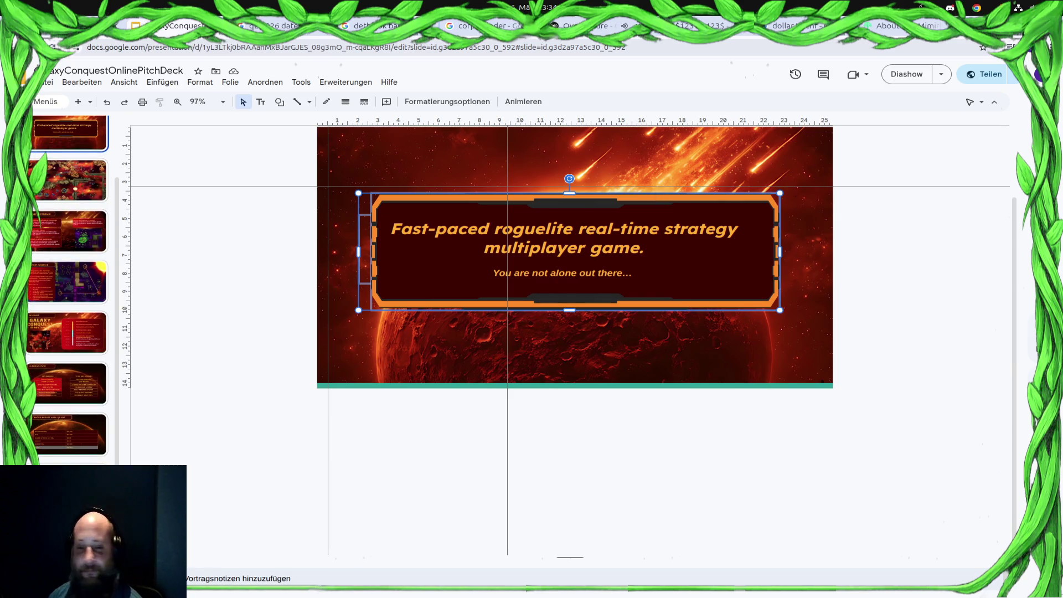
Paste the copied tagline banner onto the burning-planet slide and delete its old text.
{"action": "key", "text": "ctrl+m"}
{"action": "key", "text": "ctrl+v"}
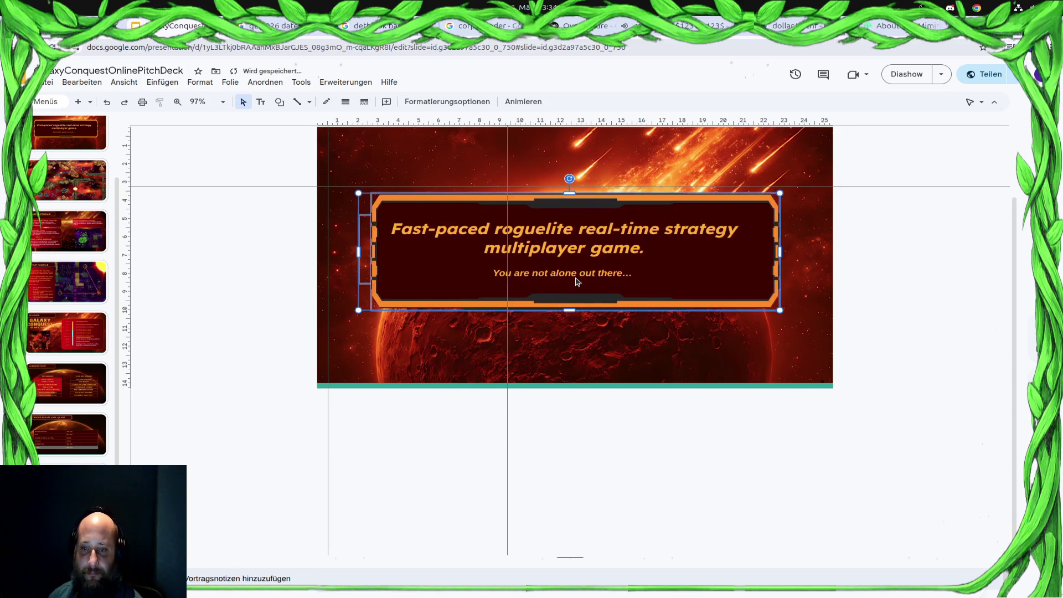
{"action": "left_click", "coordinate": [639, 274]}
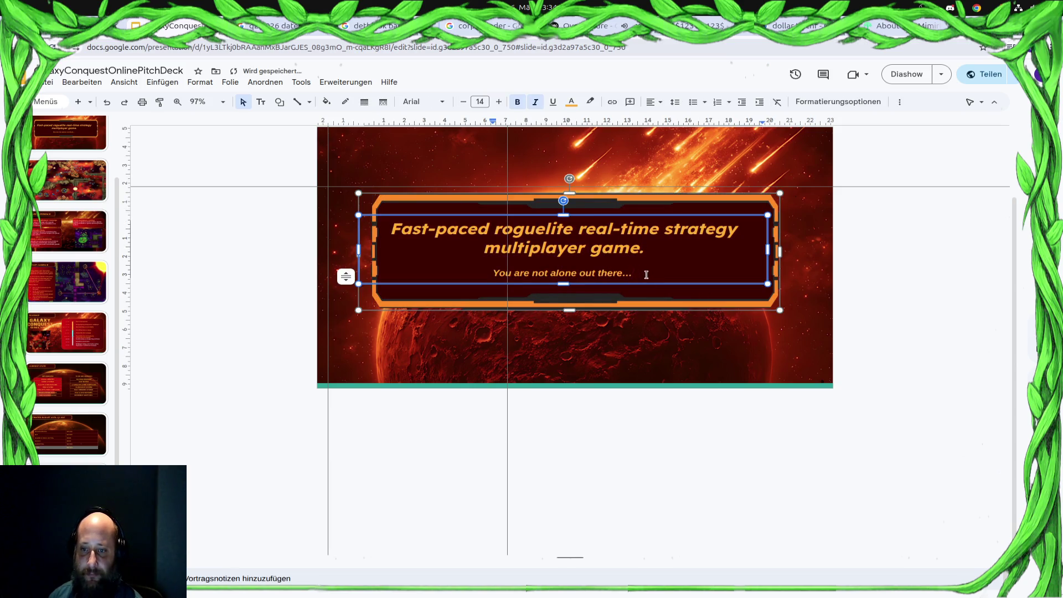
{"action": "key", "text": "ctrl+a"}
{"action": "key", "text": "BackSpace"}
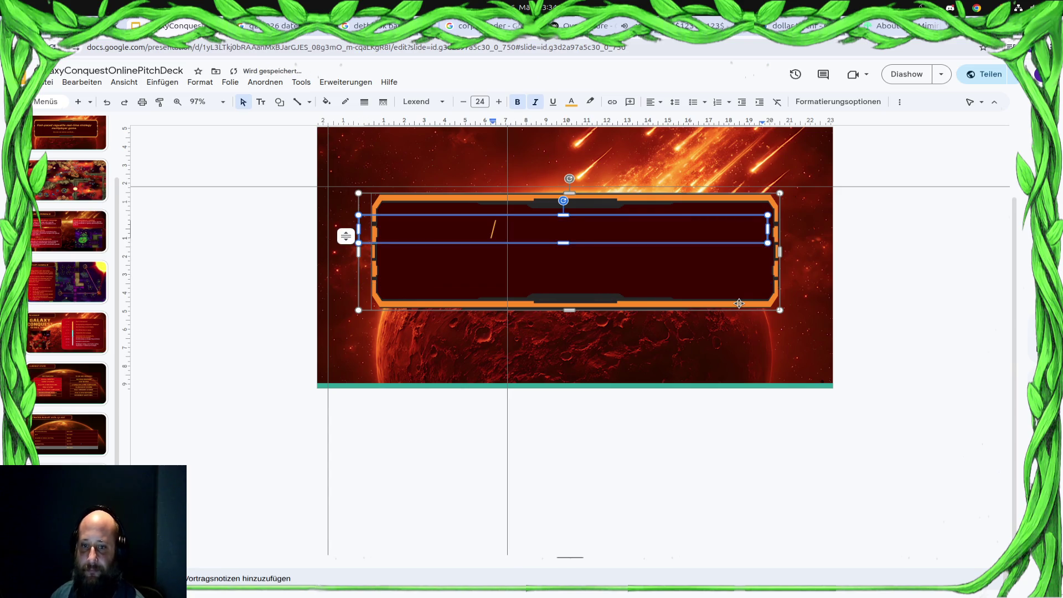
{"action": "type", "text": "Thank "}
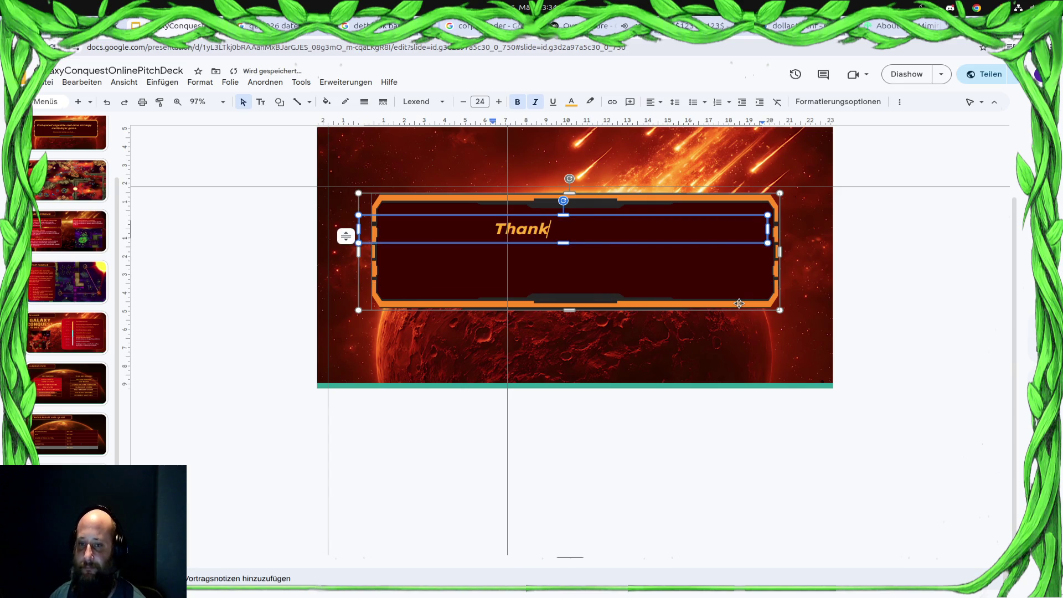
{"action": "type", "text": "you"}
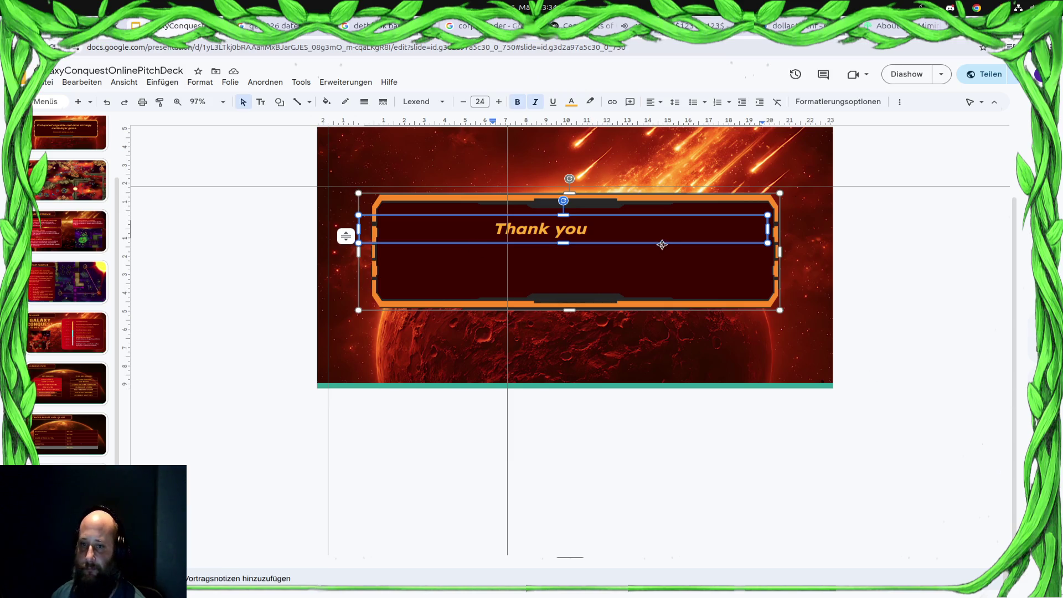
Remove italics from the 'Thank you for your Attention !' text and narrow its box to wrap.
{"action": "key", "text": "Escape"}
{"action": "left_click", "coordinate": [593, 230]}
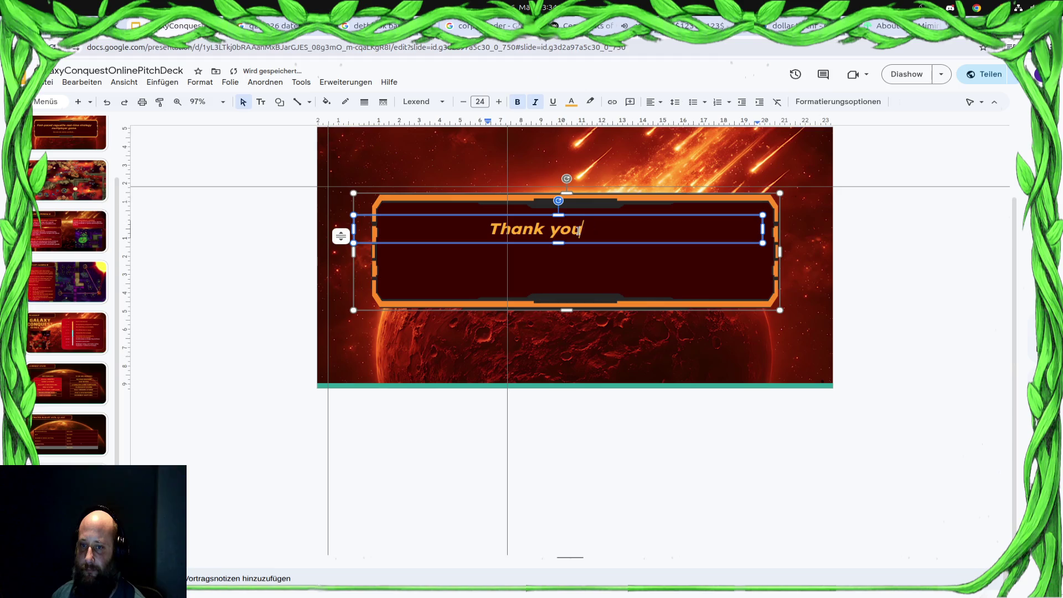
{"action": "type", "text": "for "}
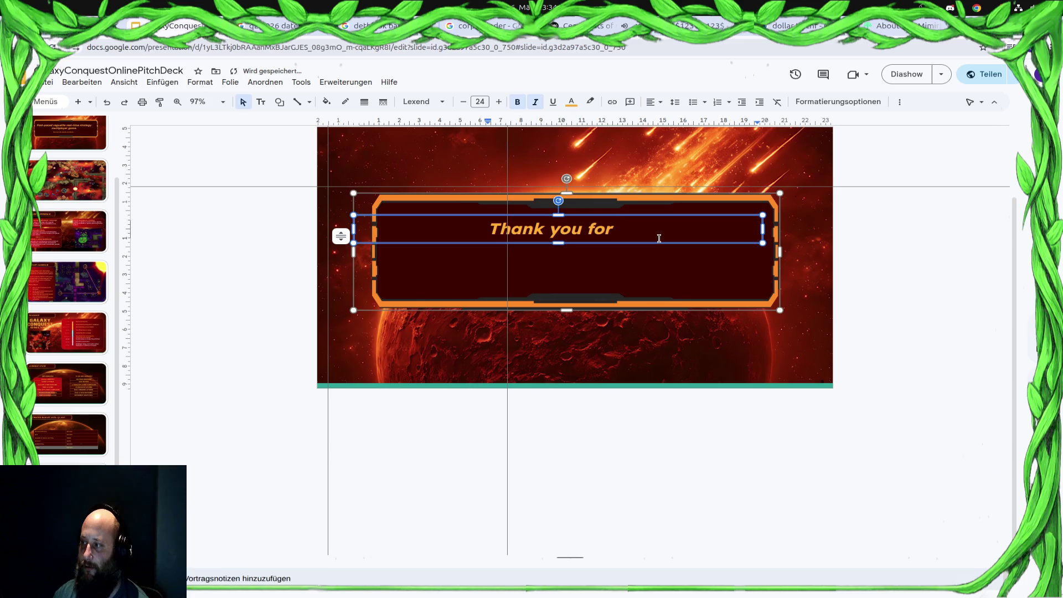
{"action": "type", "text": "your Atten"}
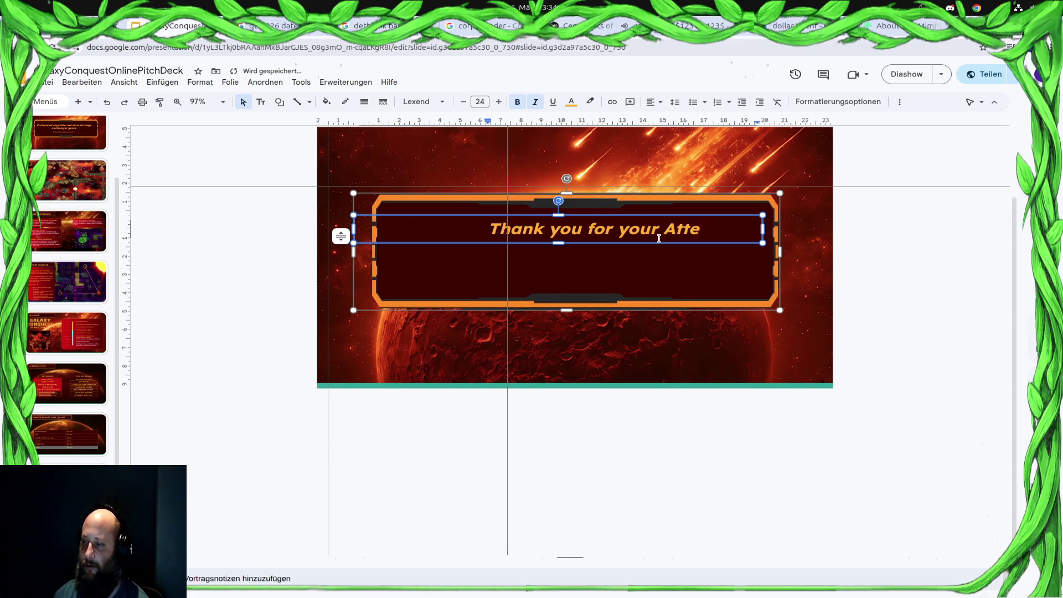
{"action": "type", "text": "tion !"}
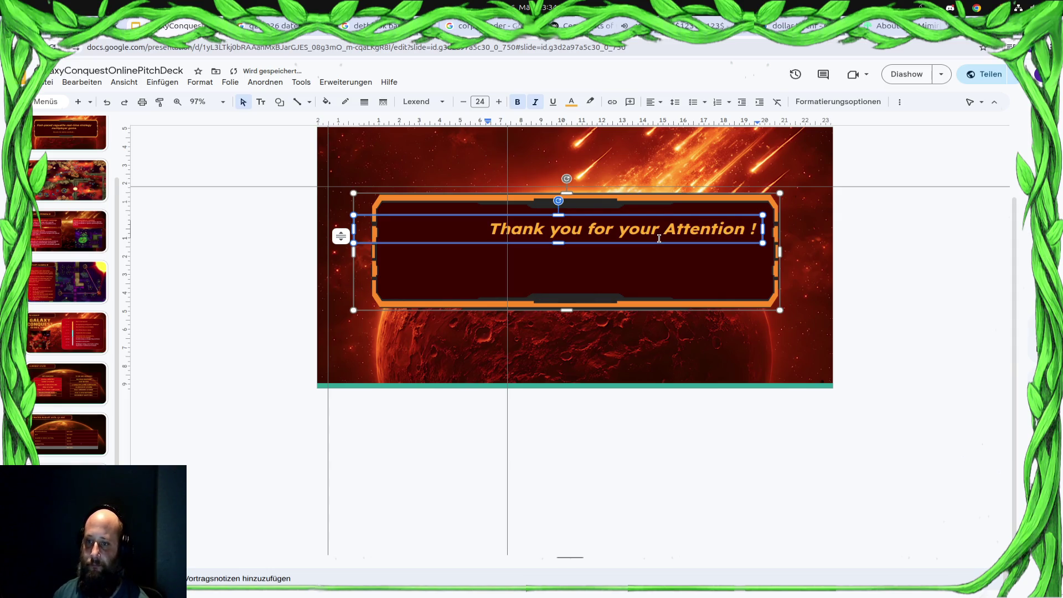
{"action": "key", "text": "ctrl+a"}
{"action": "left_click", "coordinate": [535, 102]}
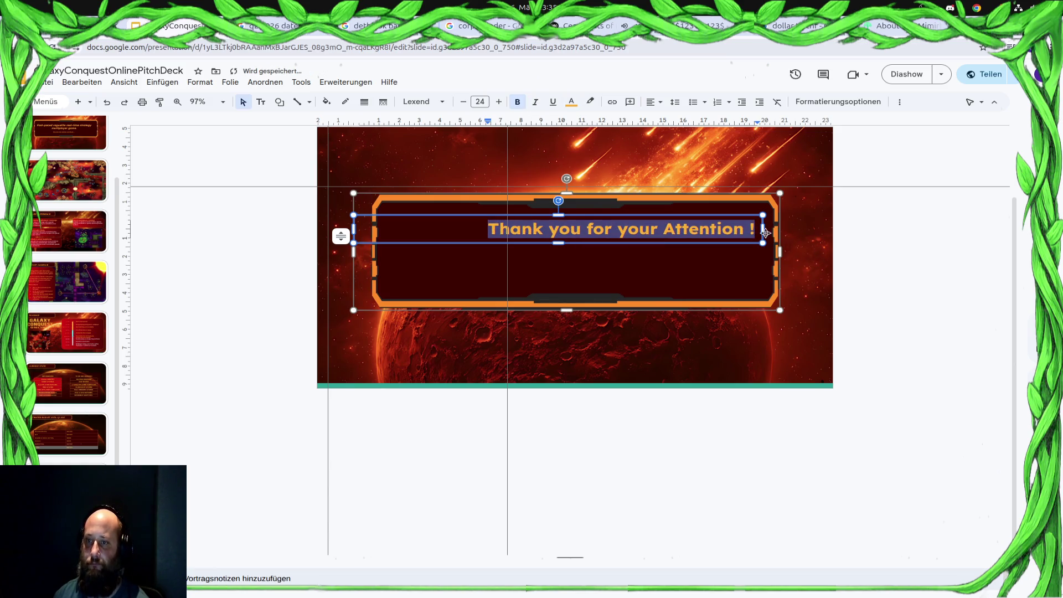
{"action": "left_click_drag", "start_coordinate": [763, 230], "coordinate": [683, 239]}
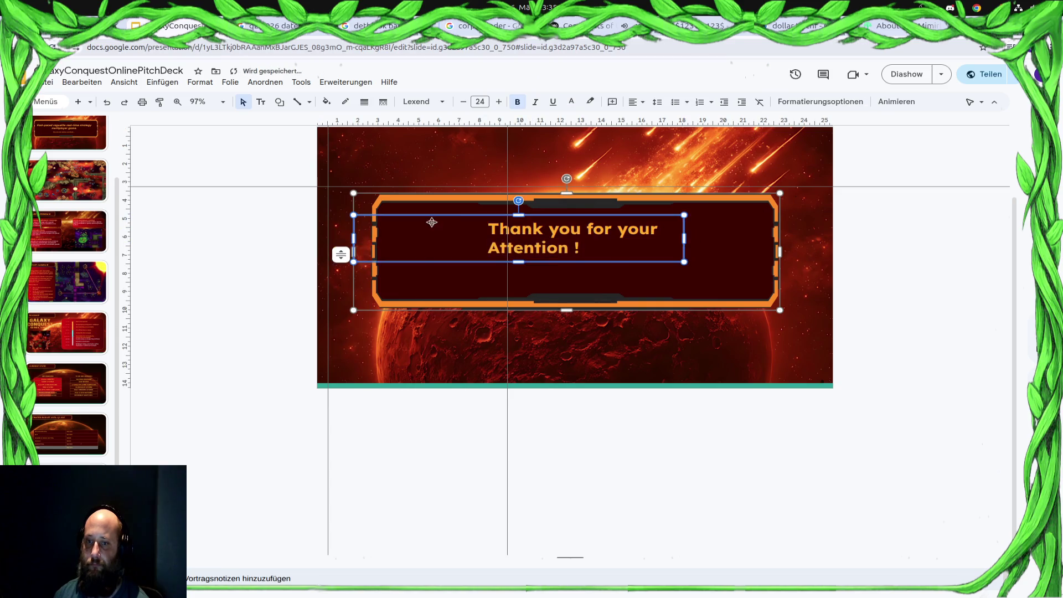
Stretch the thank-you text box across the frame's inner width, leaving it left-aligned.
{"action": "left_click_drag", "start_coordinate": [354, 239], "coordinate": [397, 241]}
{"action": "left_click_drag", "start_coordinate": [683, 239], "coordinate": [787, 239]}
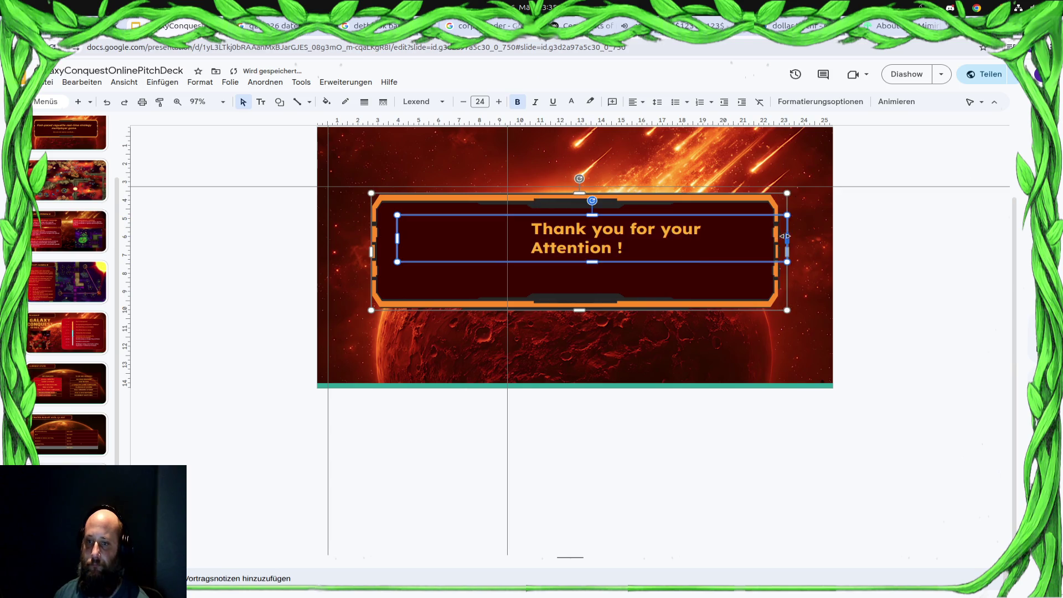
{"action": "left_click", "coordinate": [565, 231]}
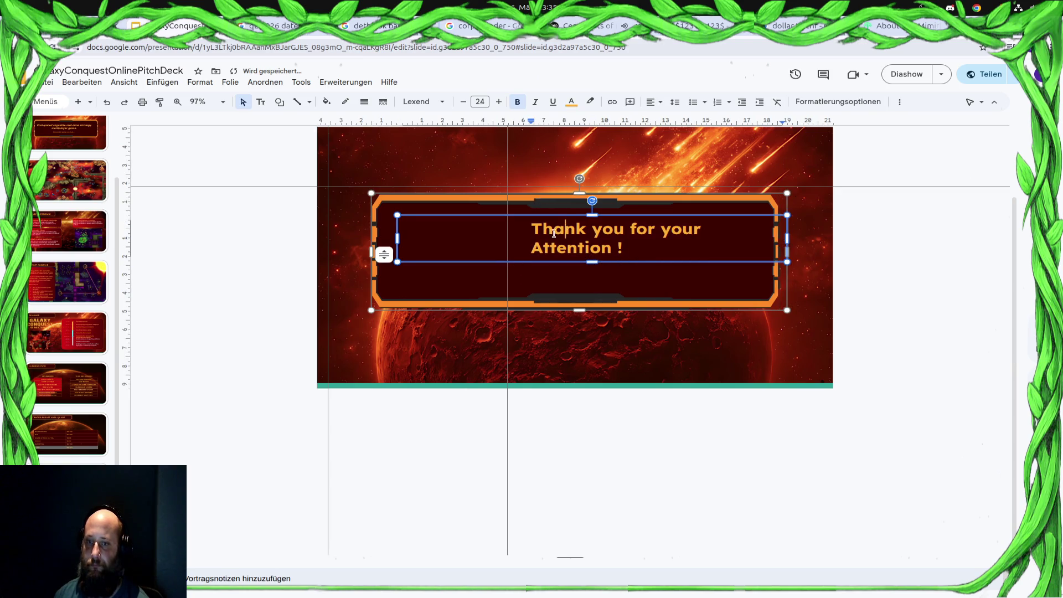
{"action": "left_click", "coordinate": [663, 105]}
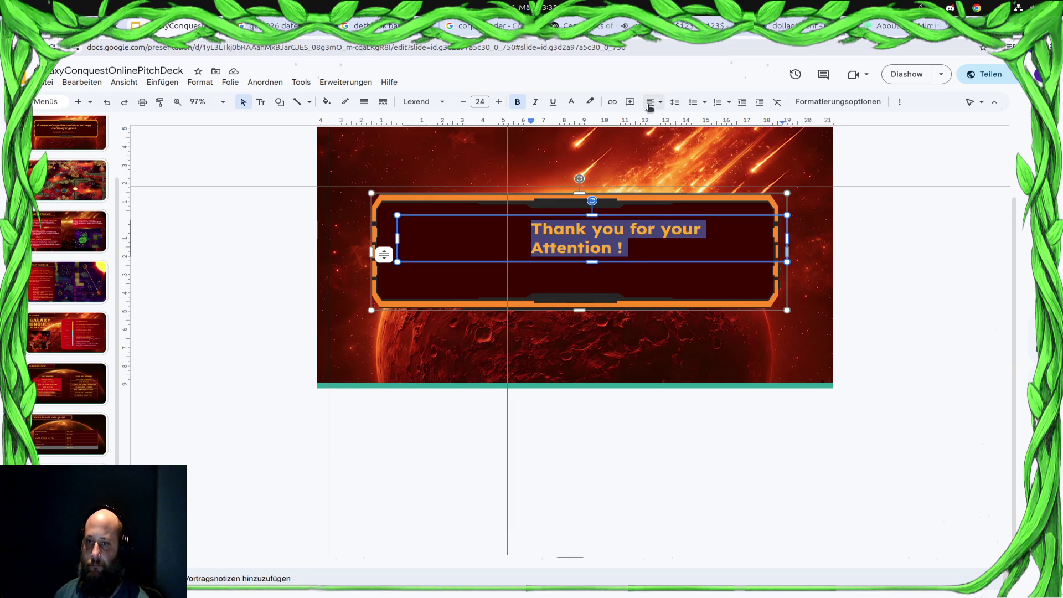
{"action": "left_click", "coordinate": [651, 101]}
{"action": "left_click", "coordinate": [655, 119]}
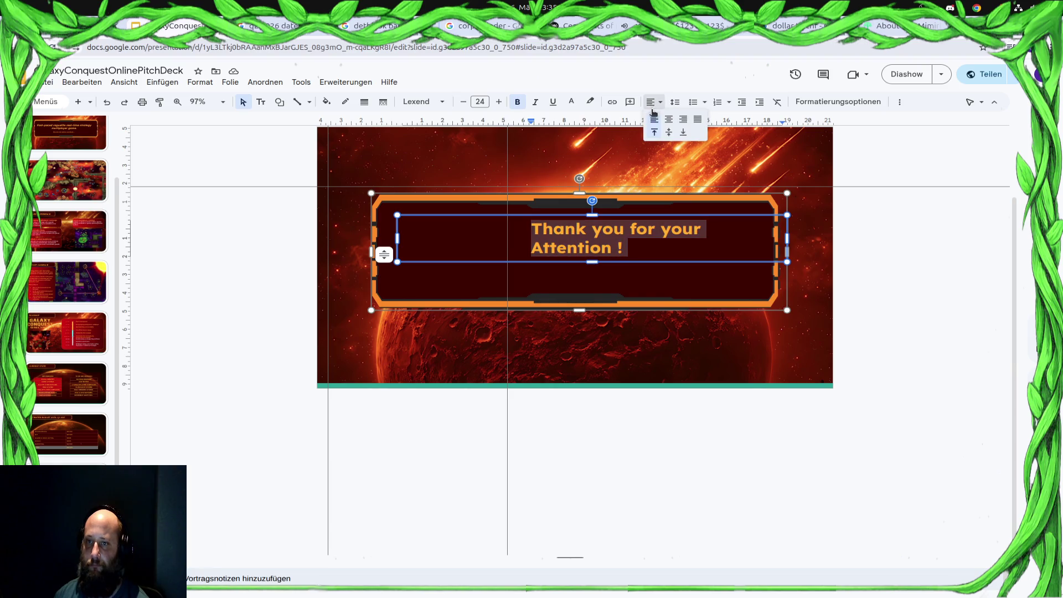
{"action": "left_click", "coordinate": [688, 87]}
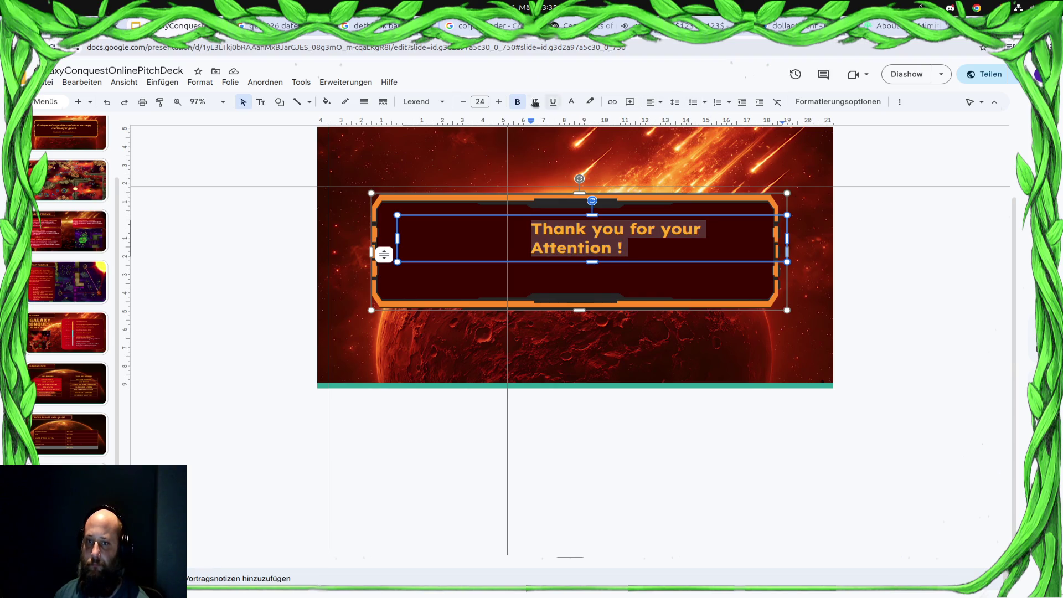
Set the thank-you line in Arial, left-aligned, and narrow its text box inside the frame.
{"action": "left_click", "coordinate": [422, 101]}
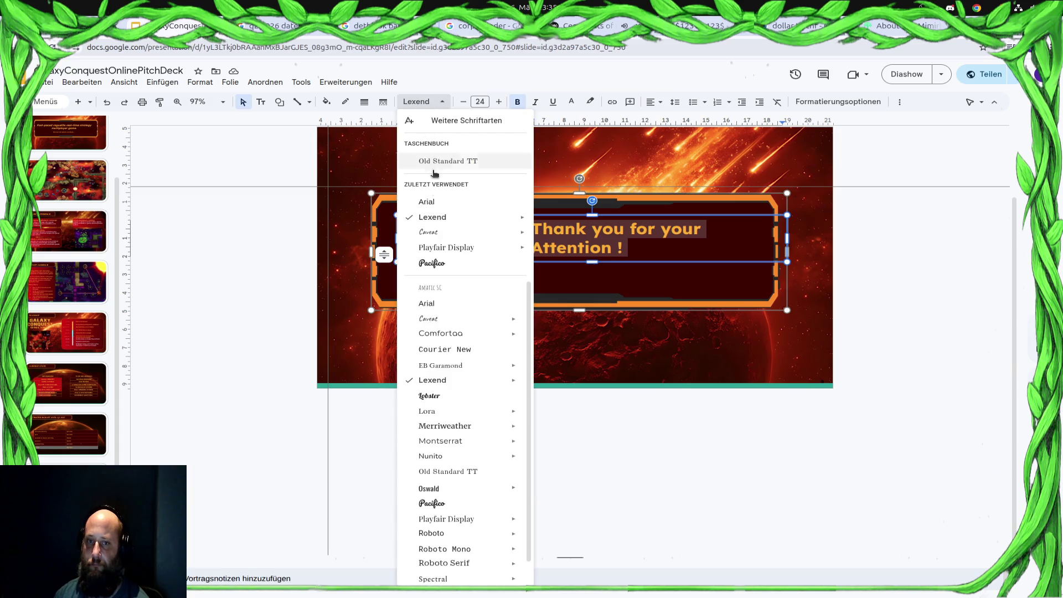
{"action": "left_click", "coordinate": [432, 202]}
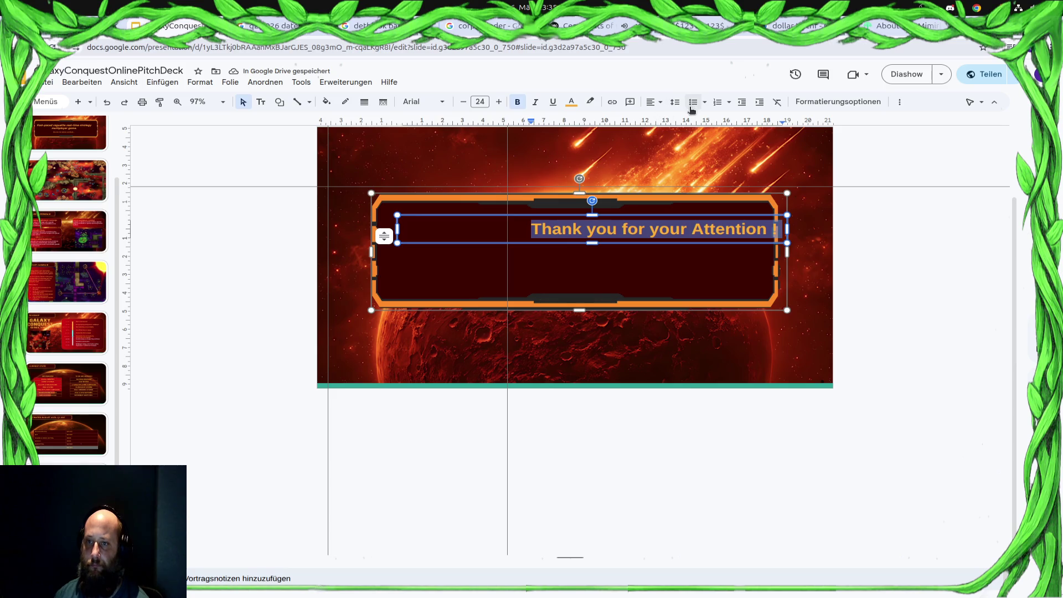
{"action": "left_click", "coordinate": [526, 228]}
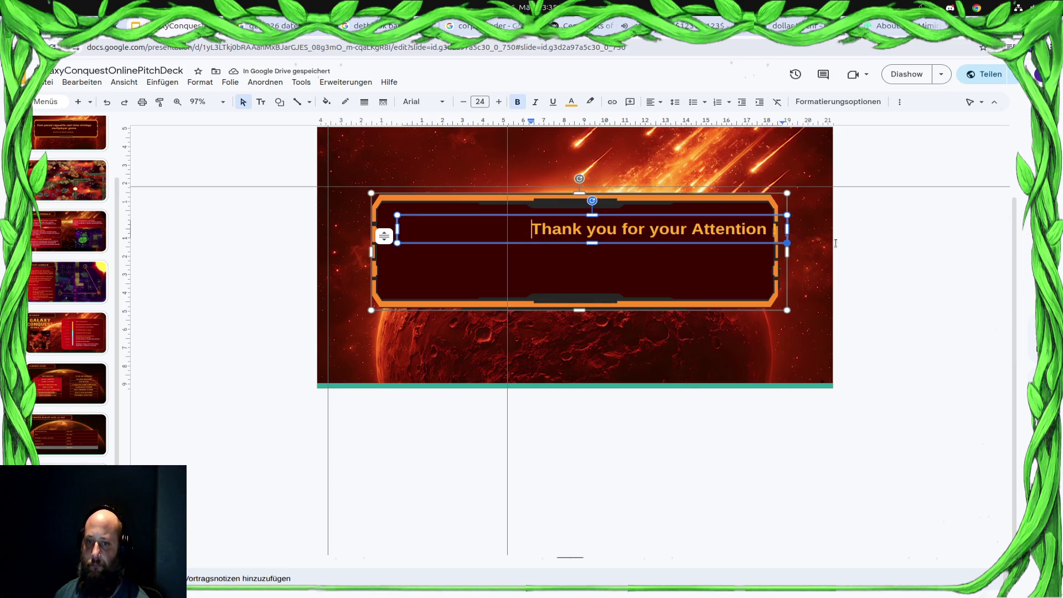
{"action": "key", "text": "ctrl+shift+l"}
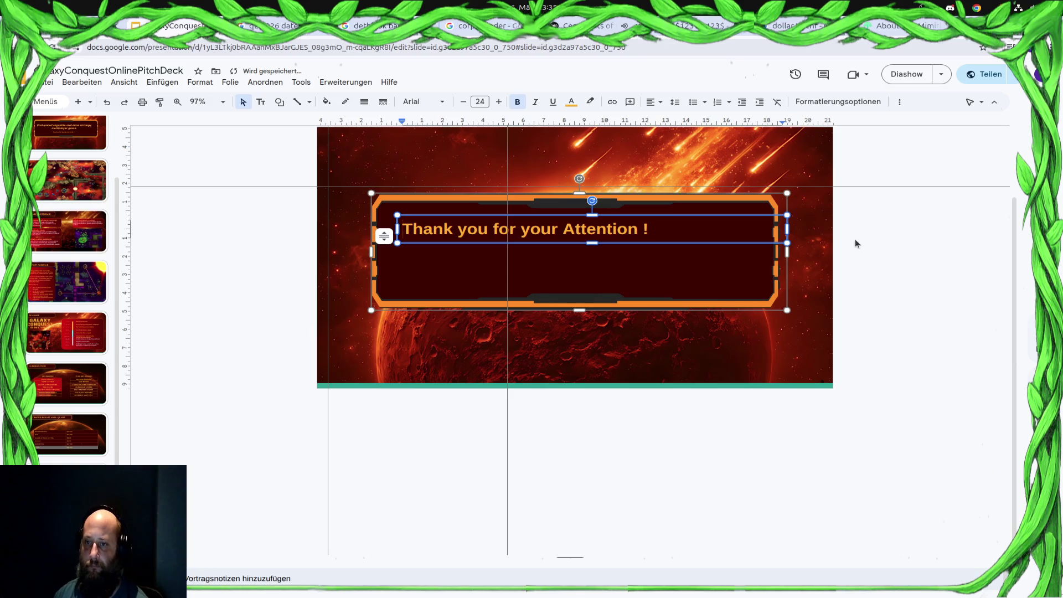
{"action": "left_click", "coordinate": [780, 228]}
{"action": "left_click_drag", "start_coordinate": [780, 228], "coordinate": [679, 229]}
Shorten and narrow the orange frame and nudge the text box up to sit on one line.
{"action": "left_click", "coordinate": [663, 199]}
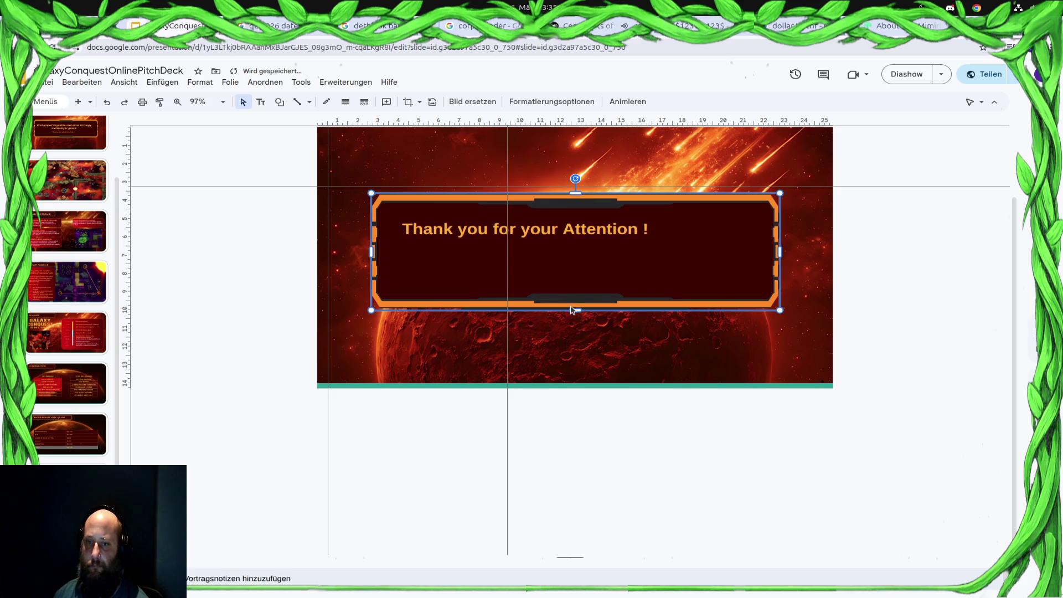
{"action": "left_click_drag", "start_coordinate": [576, 310], "coordinate": [571, 257]}
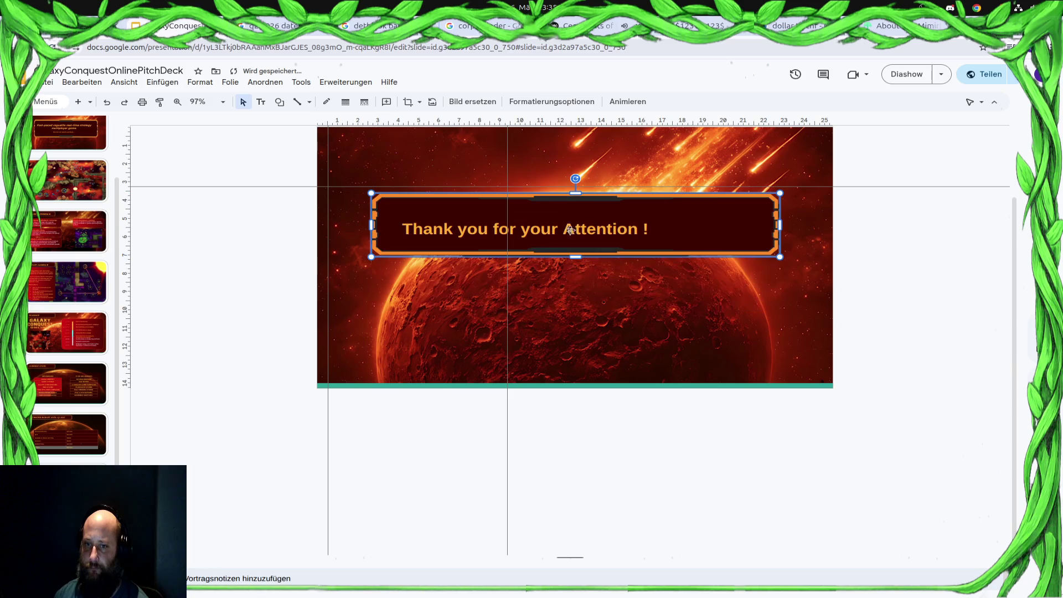
{"action": "left_click", "coordinate": [570, 229]}
{"action": "left_click_drag", "start_coordinate": [604, 212], "coordinate": [601, 208]}
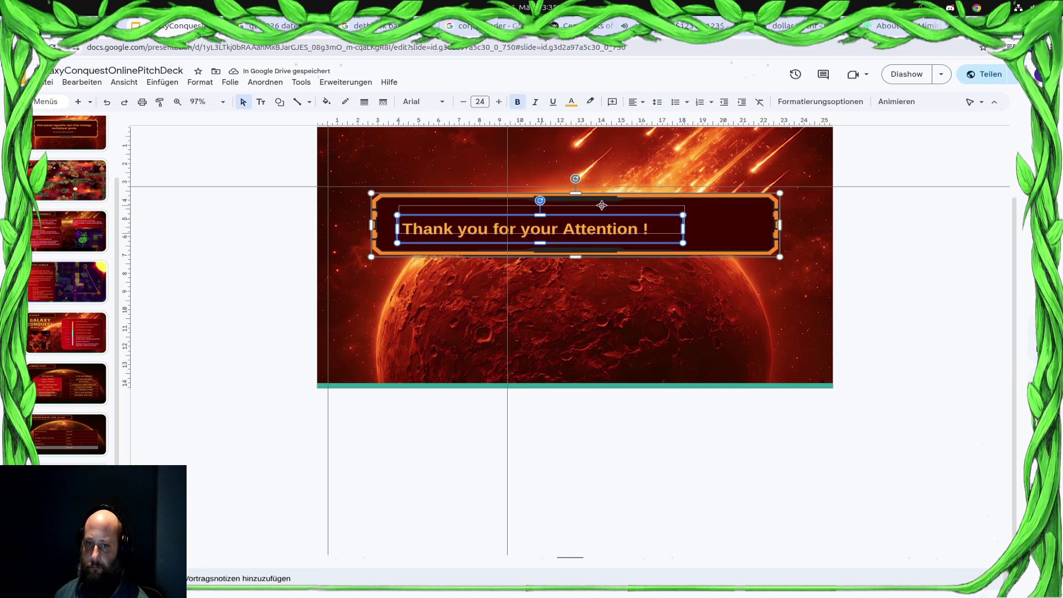
{"action": "left_click", "coordinate": [703, 228]}
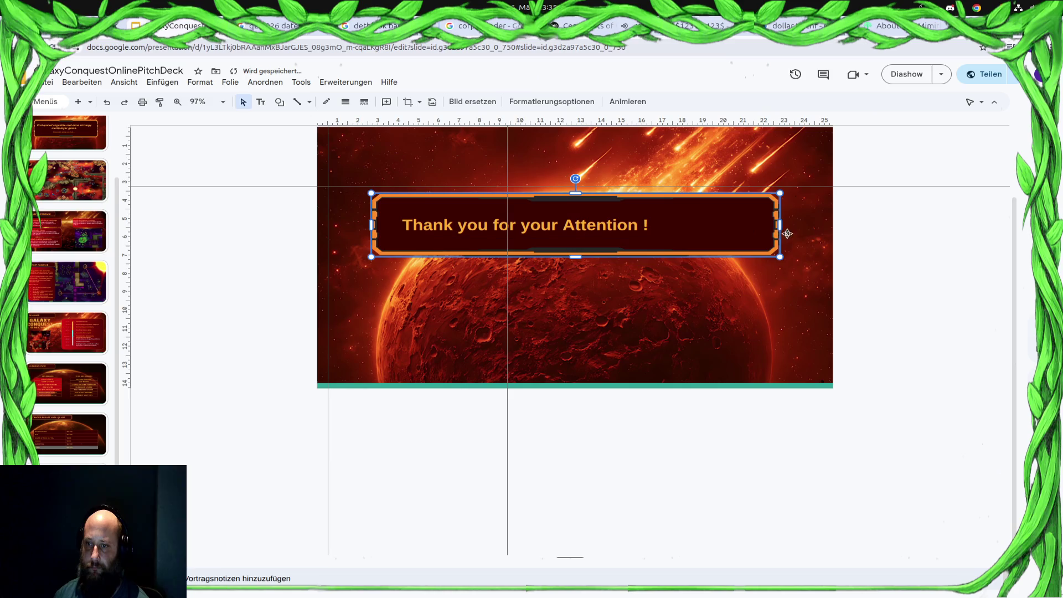
{"action": "left_click_drag", "start_coordinate": [779, 224], "coordinate": [670, 224]}
{"action": "left_click", "coordinate": [669, 226]}
{"action": "left_click", "coordinate": [656, 248]}
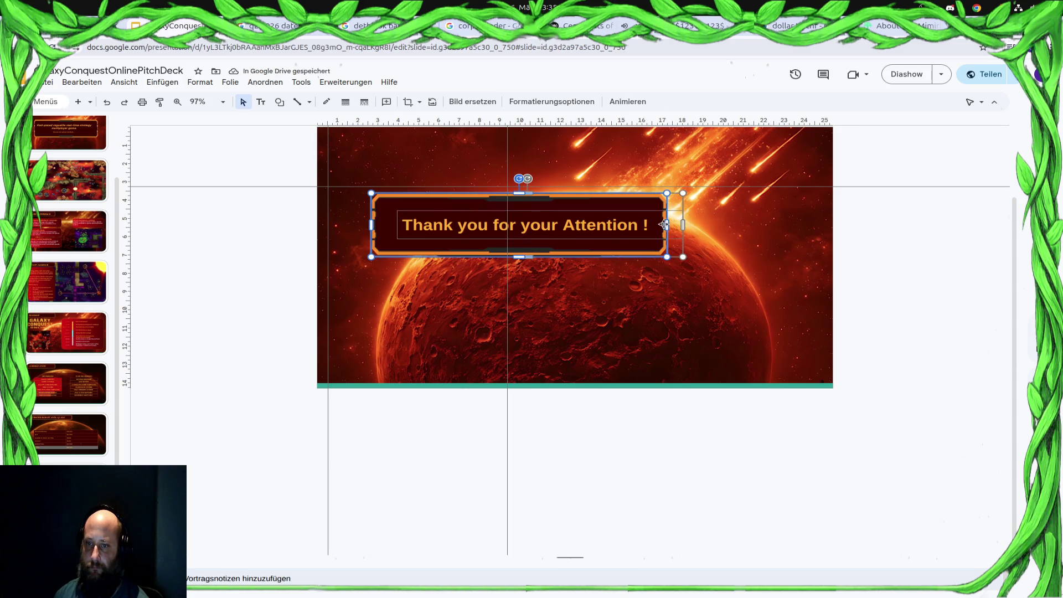
{"action": "key", "text": "ctrl+z"}
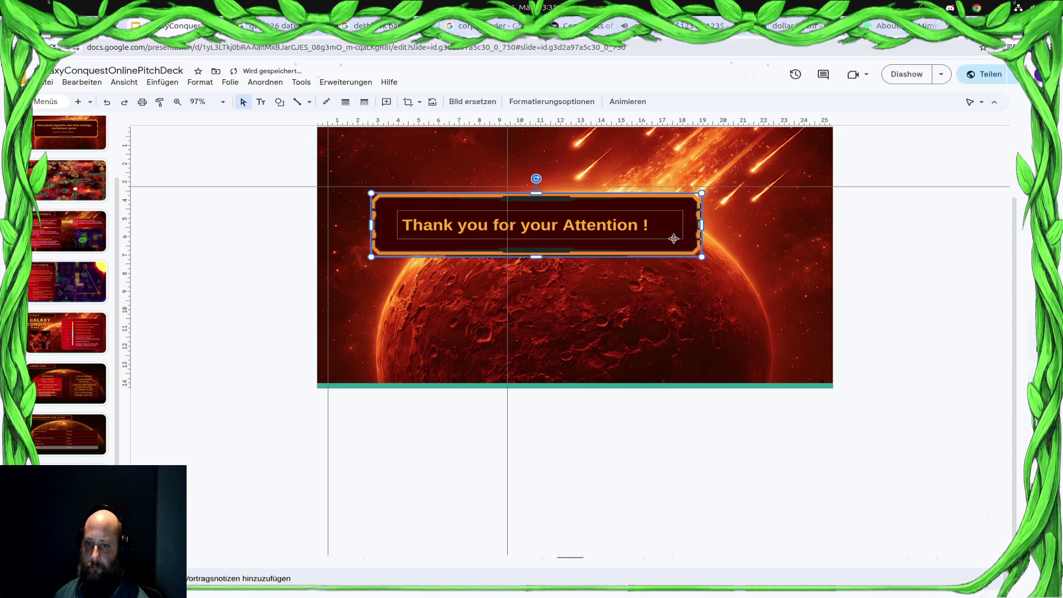
Select the whole thank-you line, glance at the open windows overview, then clear the selection.
{"action": "left_click", "coordinate": [669, 237]}
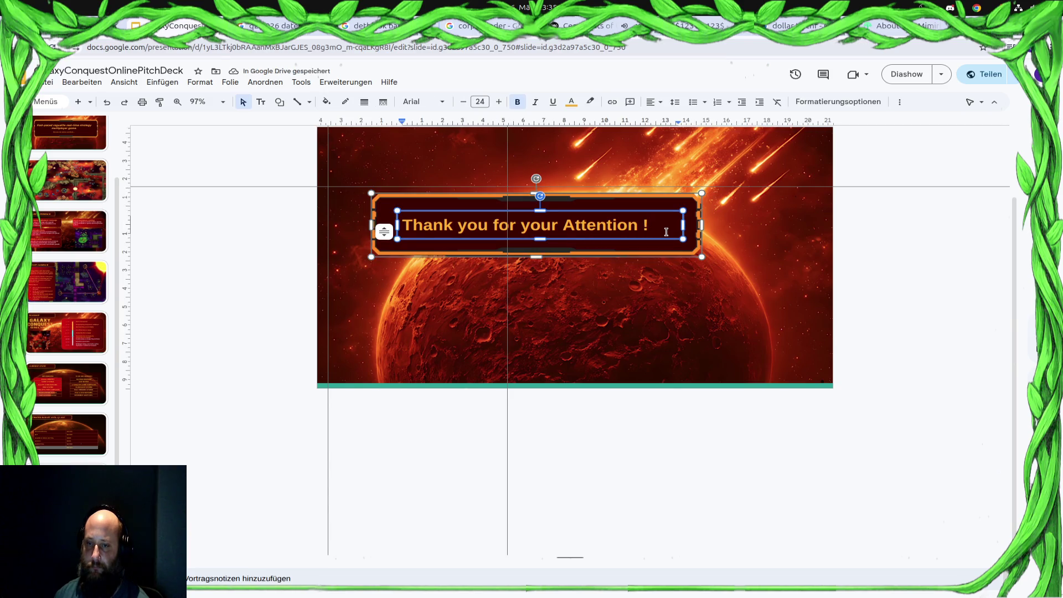
{"action": "left_click_drag", "start_coordinate": [665, 232], "coordinate": [399, 225]}
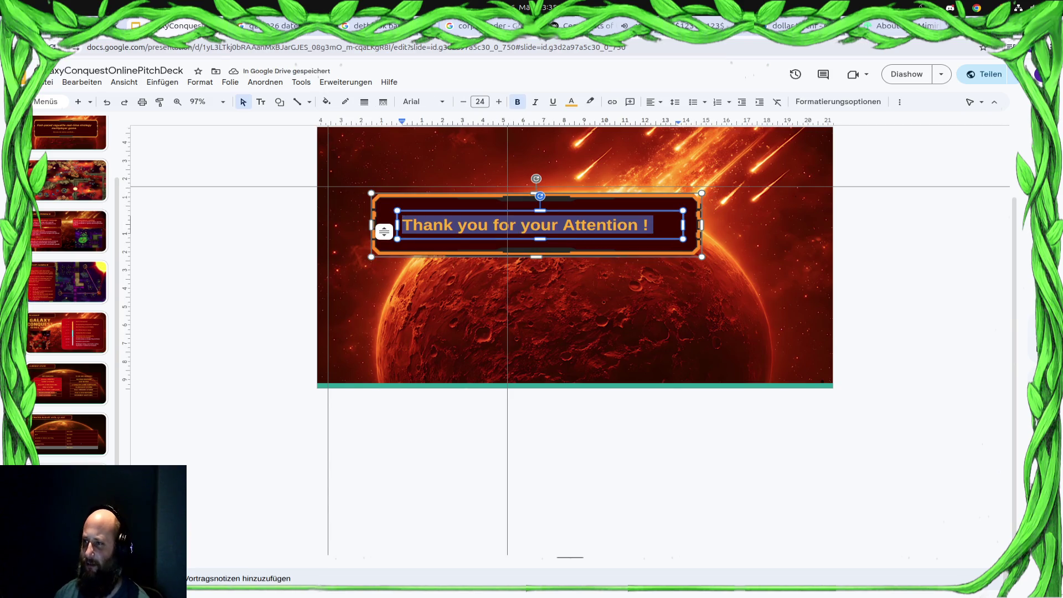
{"action": "key", "text": "super"}
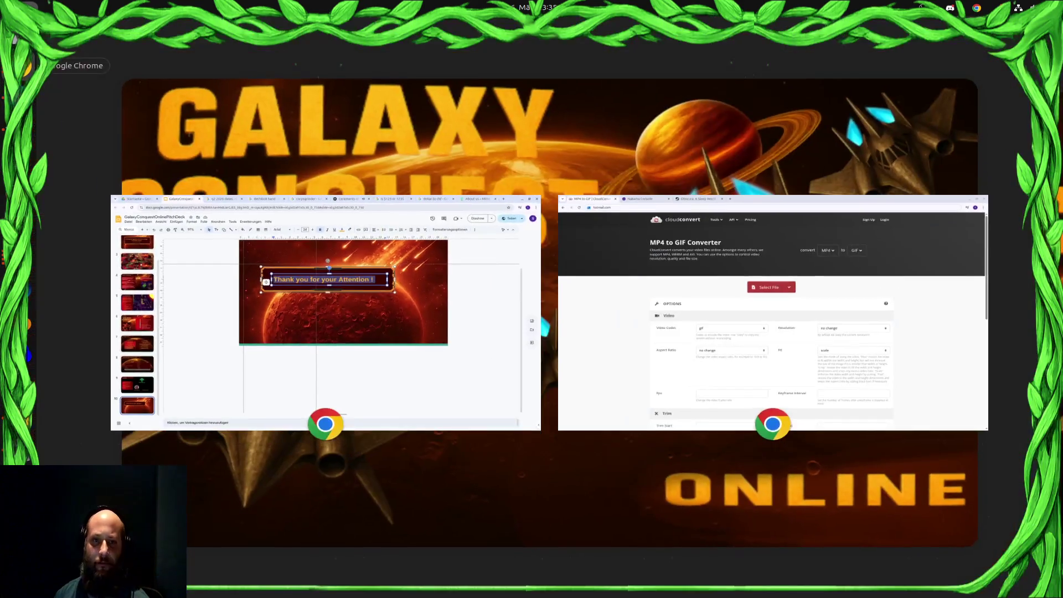
{"action": "key", "text": "super"}
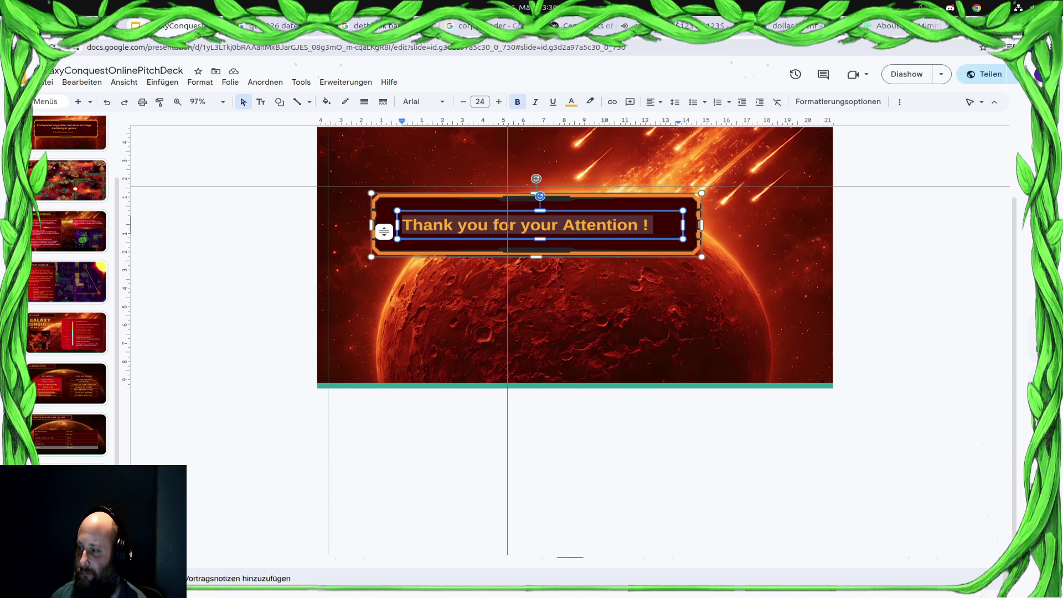
{"action": "key", "text": "super"}
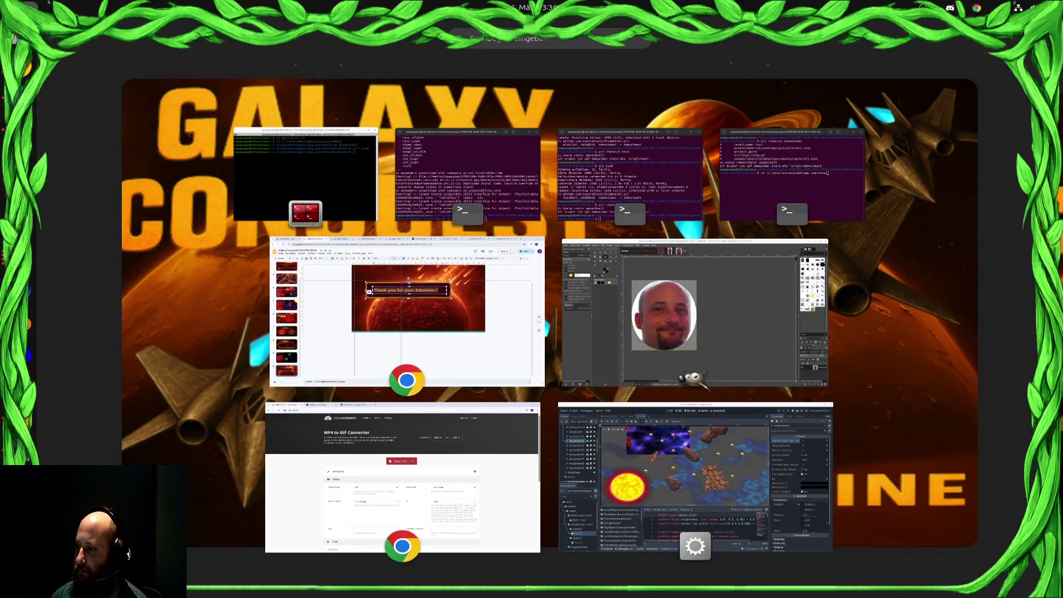
{"action": "key", "text": "super"}
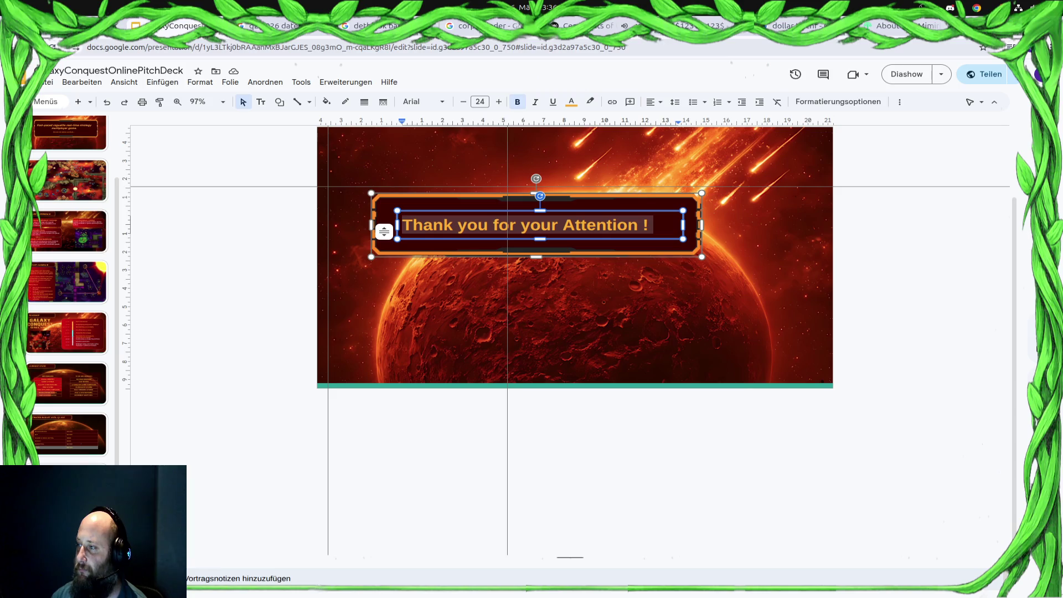
{"action": "key", "text": "Escape"}
Replace the banner wording with 'Thank you for your time and consideration.'.
{"action": "left_click", "coordinate": [641, 232]}
{"action": "left_click", "coordinate": [638, 226]}
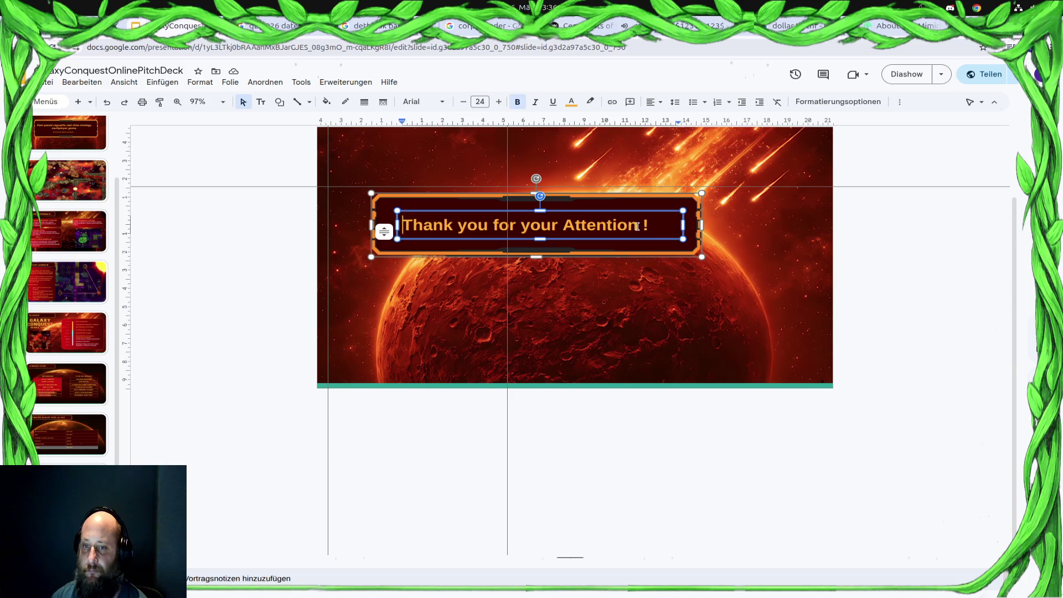
{"action": "left_click_drag", "start_coordinate": [647, 225], "coordinate": [400, 225]}
{"action": "type", "text": "Thank you for your time and consideration."}
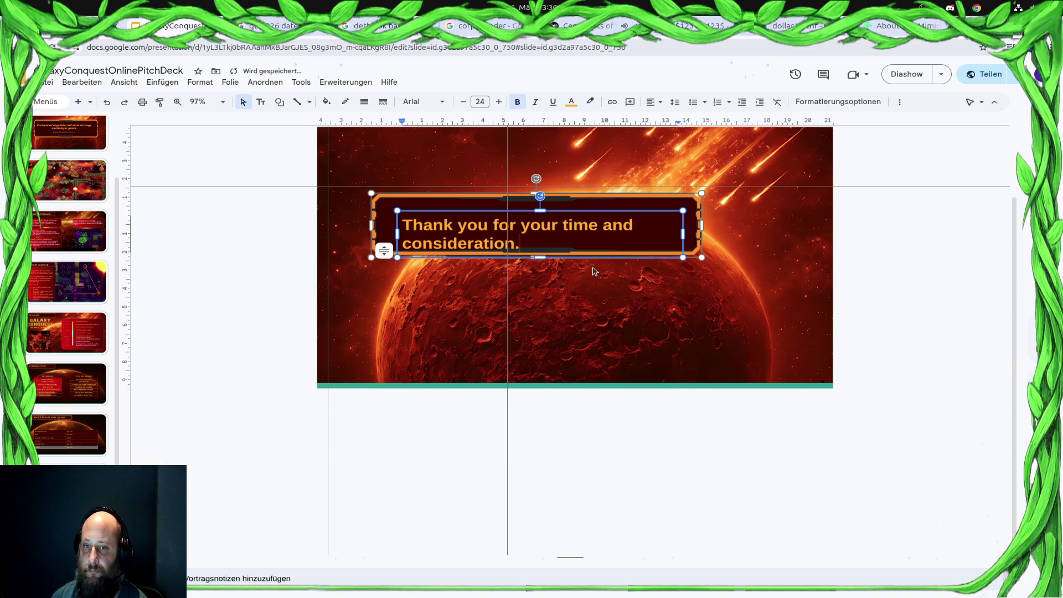
Widen the orange banner frame so the longer line fits on one row.
{"action": "left_click", "coordinate": [699, 231]}
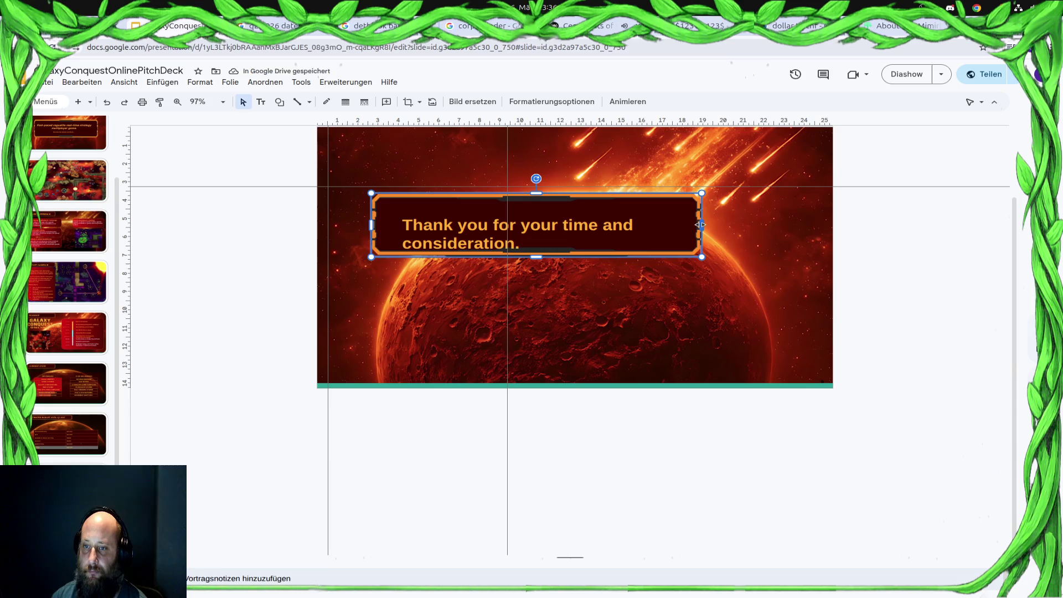
{"action": "mouse_move", "coordinate": [740, 223]}
{"action": "left_mouse_down"}
{"action": "mouse_move", "coordinate": [721, 235]}
{"action": "mouse_move", "coordinate": [761, 234]}
{"action": "left_mouse_up"}
{"action": "left_click", "coordinate": [550, 225]}
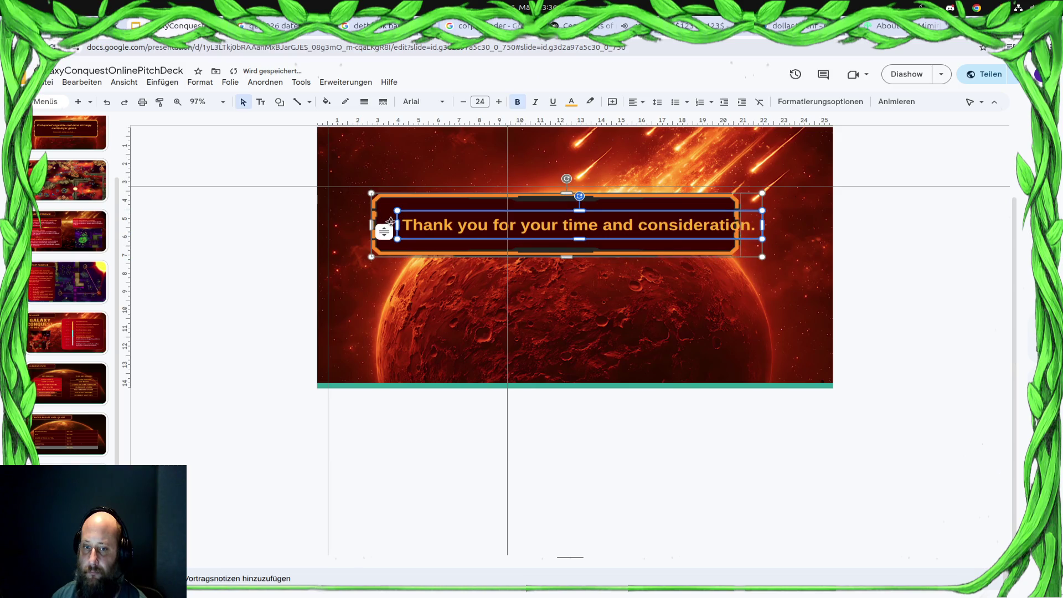
{"action": "left_click", "coordinate": [512, 208]}
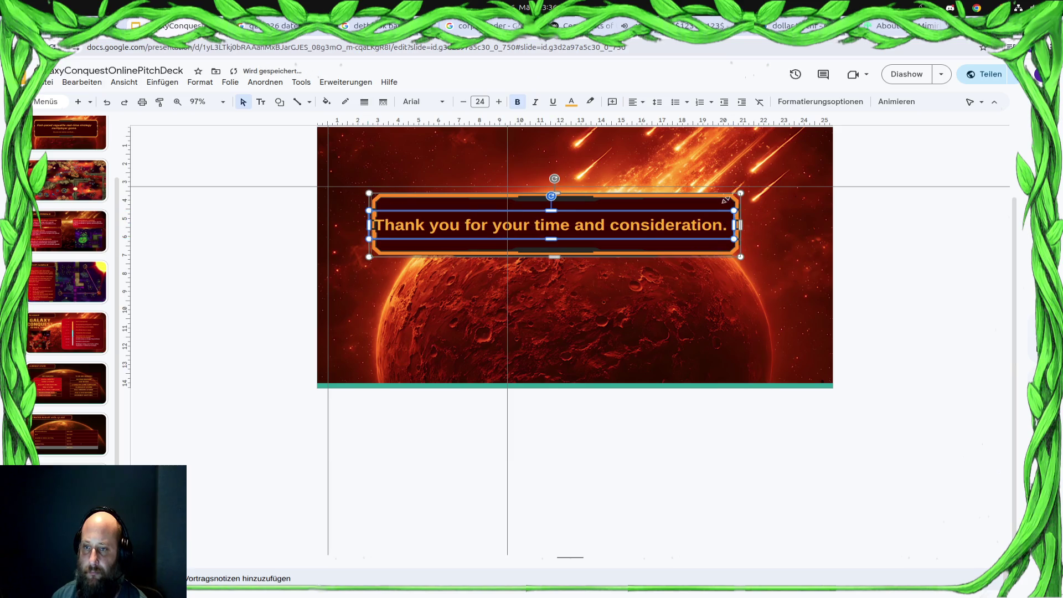
{"action": "left_click_drag", "start_coordinate": [740, 225], "coordinate": [765, 225]}
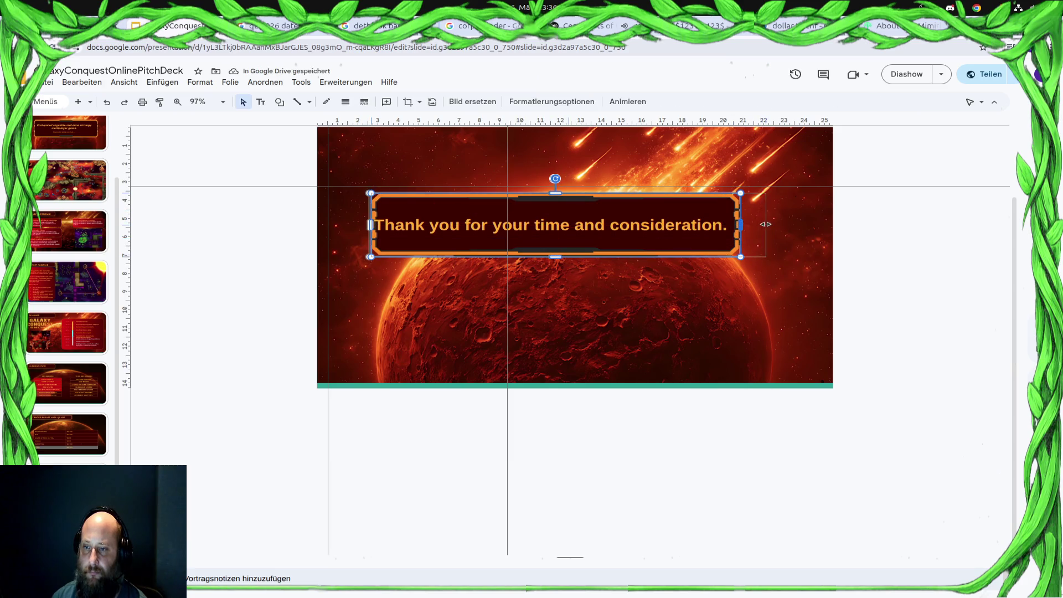
Nudge the thank-you text box right so it sits centred in the frame.
{"action": "left_click", "coordinate": [558, 210]}
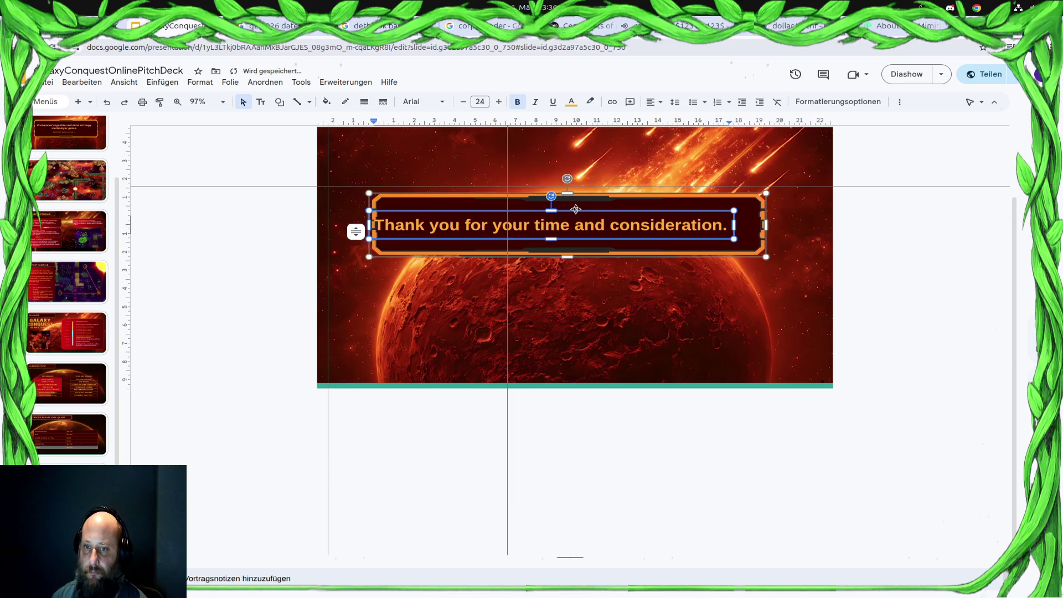
{"action": "left_click_drag", "start_coordinate": [589, 210], "coordinate": [605, 208]}
{"action": "left_click", "coordinate": [615, 203]}
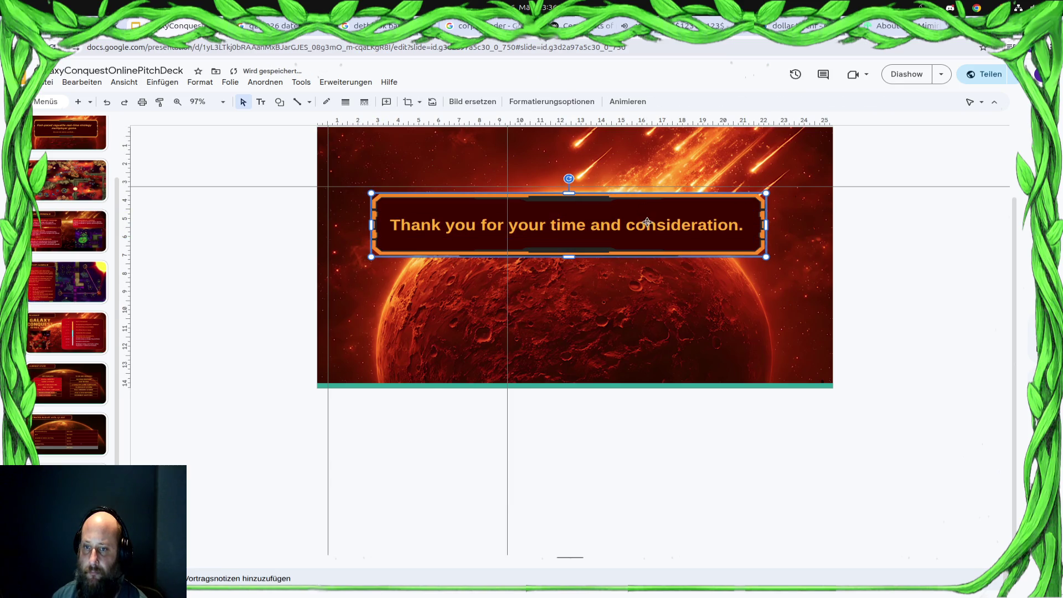
{"action": "left_click", "coordinate": [672, 201]}
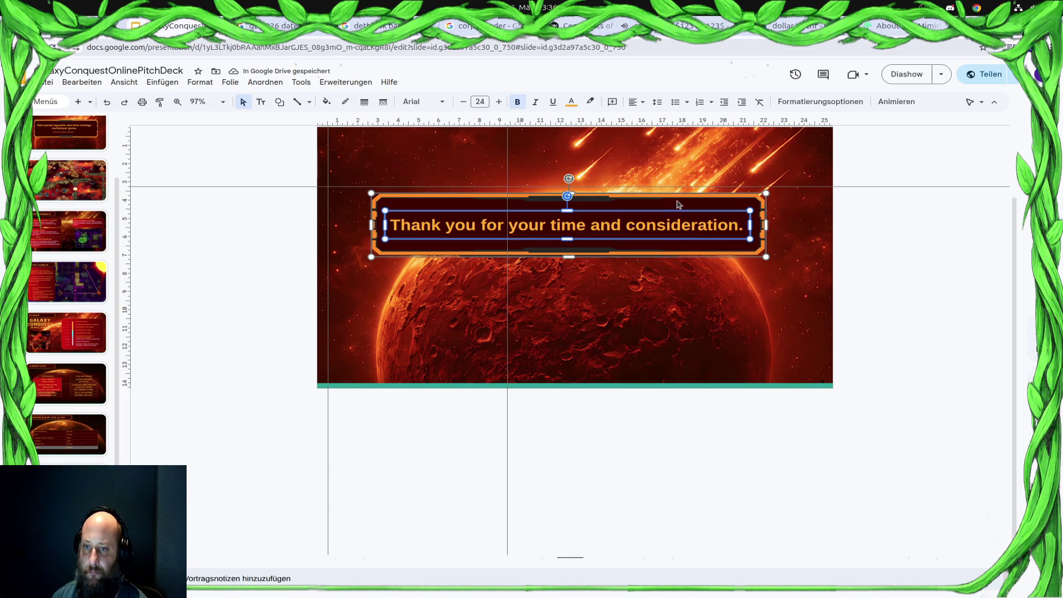
Check the banner group's right-click options and dismiss them unchanged.
{"action": "right_click", "coordinate": [678, 202]}
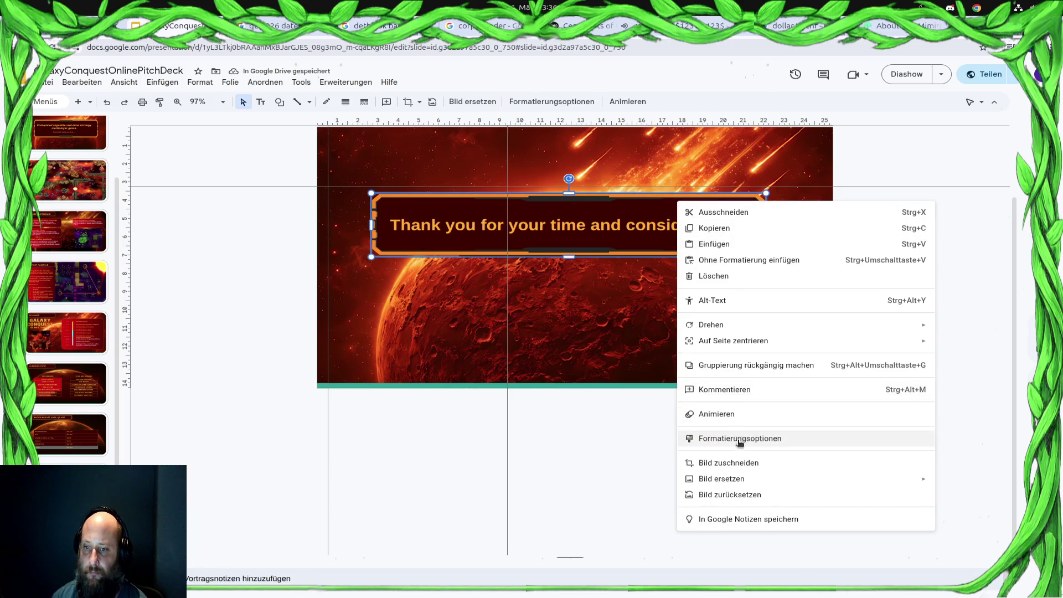
{"action": "left_click", "coordinate": [670, 248]}
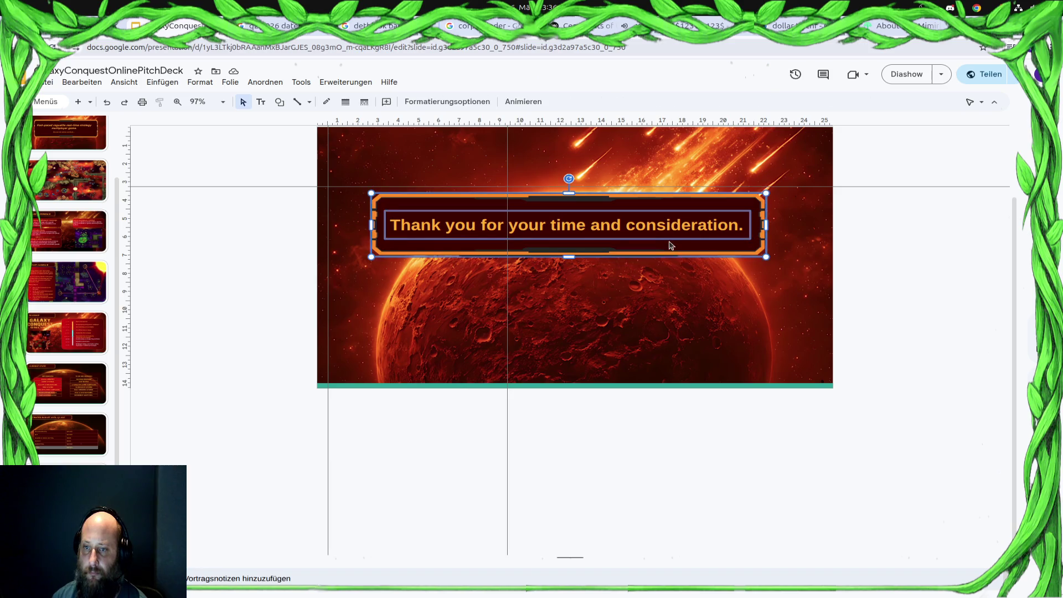
{"action": "right_click", "coordinate": [669, 257]}
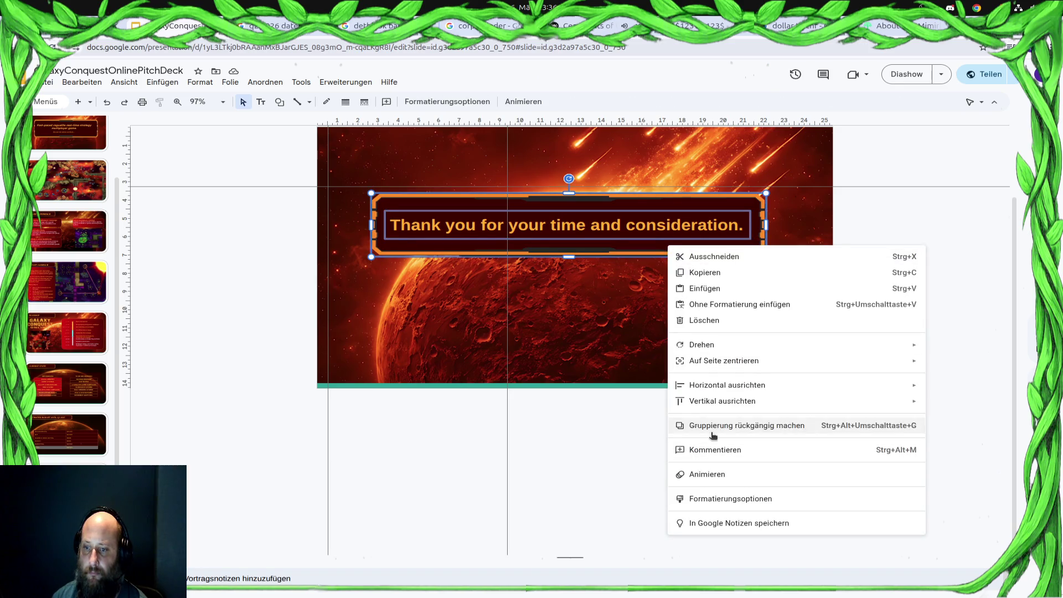
{"action": "left_click", "coordinate": [612, 281]}
Drag the banner down to the middle of the slide over the burning planet.
{"action": "left_click", "coordinate": [643, 208]}
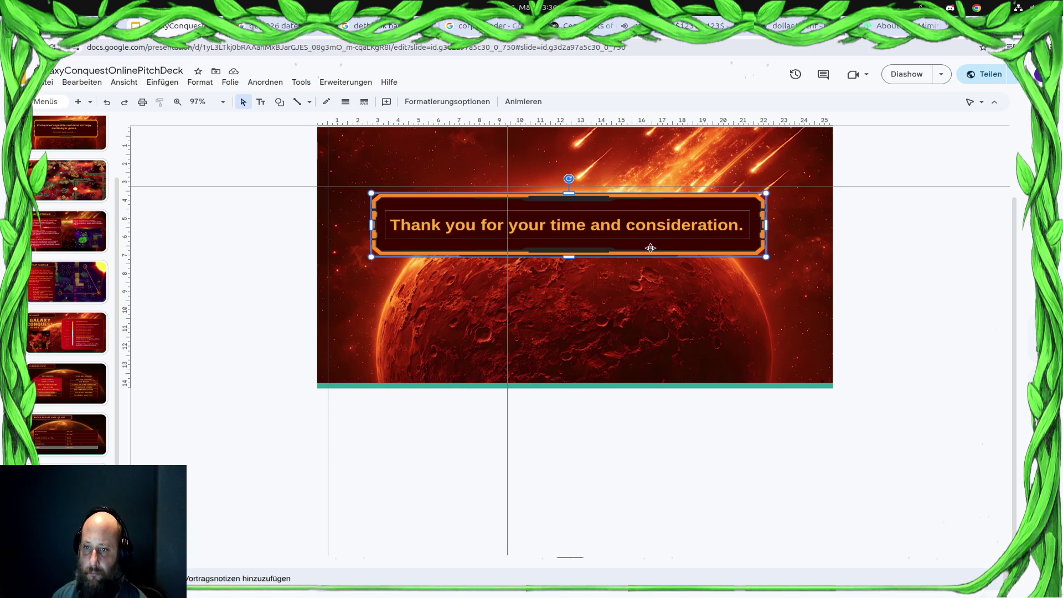
{"action": "left_click_drag", "start_coordinate": [650, 256], "coordinate": [661, 274]}
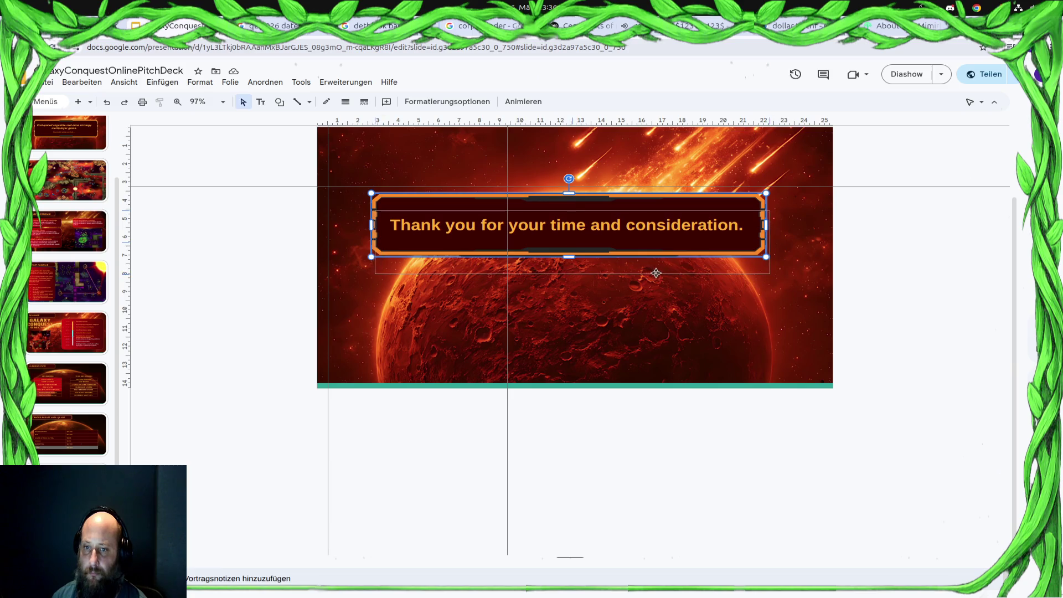
{"action": "left_click_drag", "start_coordinate": [661, 273], "coordinate": [656, 291]}
{"action": "left_click", "coordinate": [695, 349]}
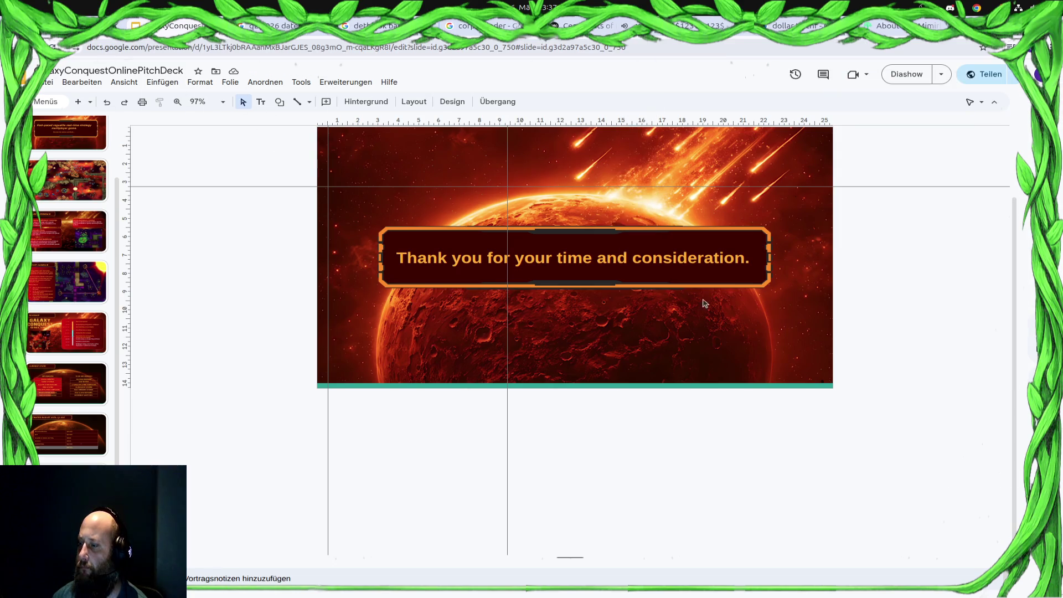
Remove a vertical guide line by dragging it off the slide.
{"action": "key", "text": "super"}
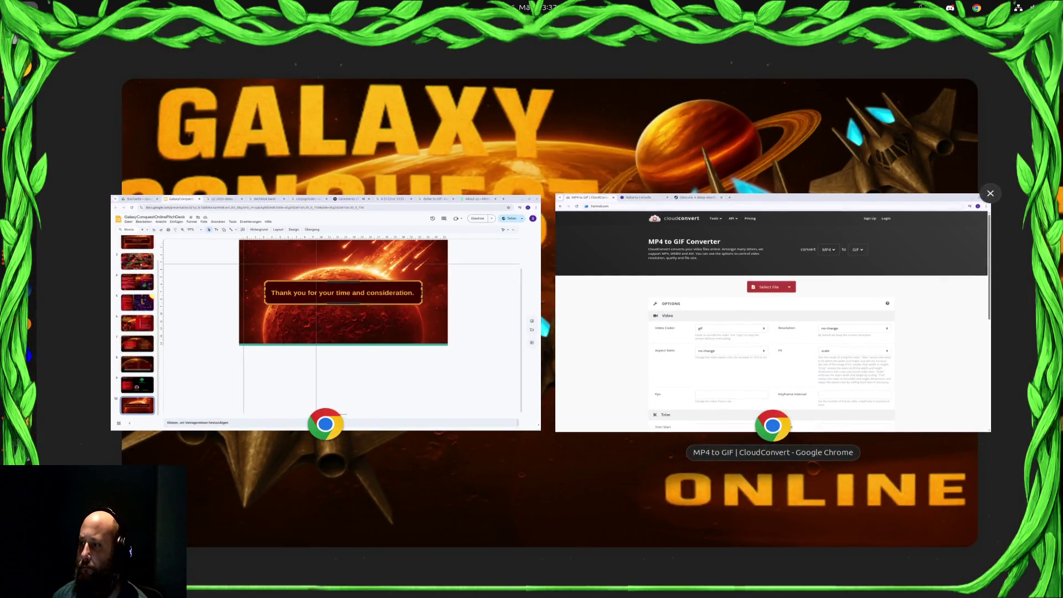
{"action": "key", "text": "super"}
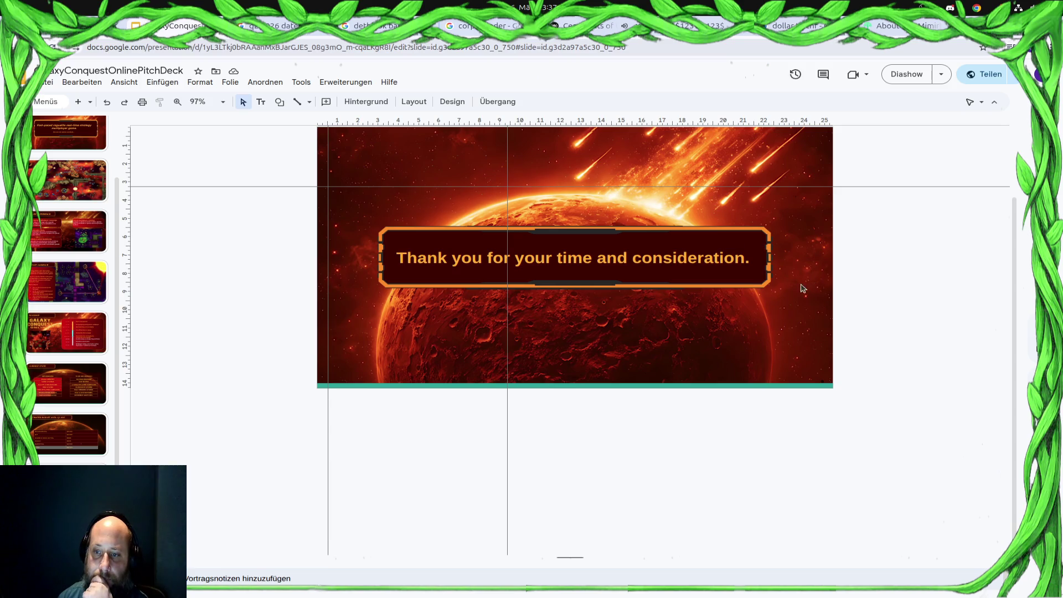
{"action": "left_click", "coordinate": [684, 276]}
{"action": "left_click", "coordinate": [753, 498]}
{"action": "left_click_drag", "start_coordinate": [505, 137], "coordinate": [505, 121]}
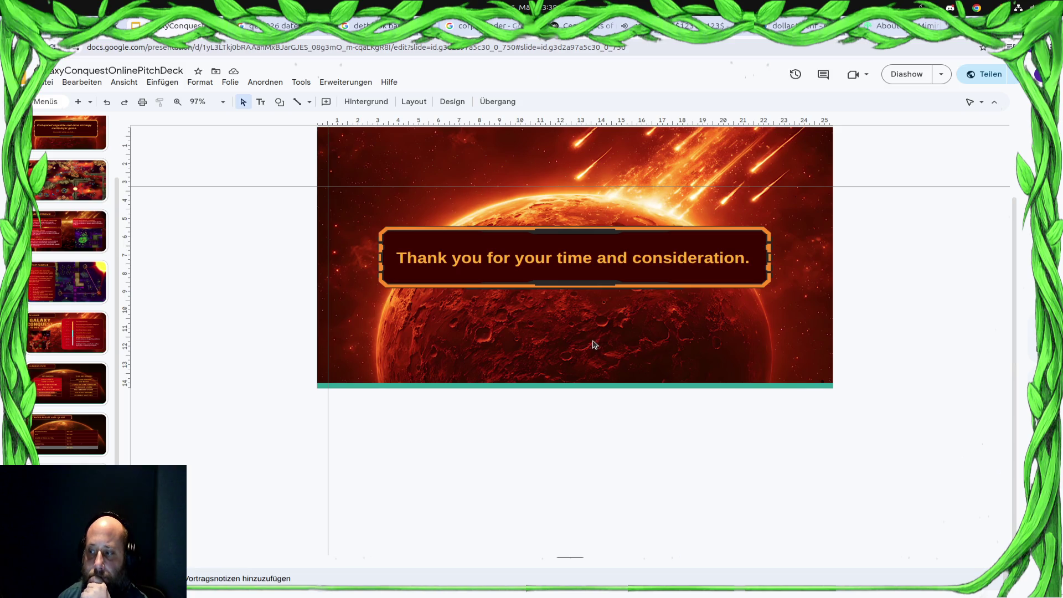
Browse the Einfügen menu without inserting, then switch to the Mimirbytes about-us tab.
{"action": "left_click", "coordinate": [162, 81]}
{"action": "mouse_move", "coordinate": [181, 179]}
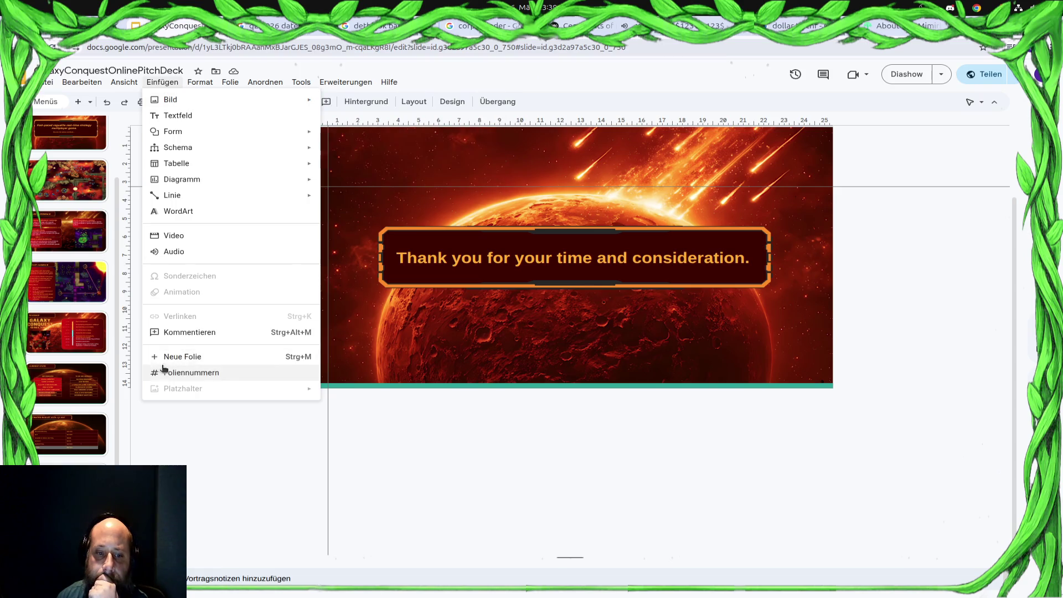
{"action": "left_click", "coordinate": [214, 456]}
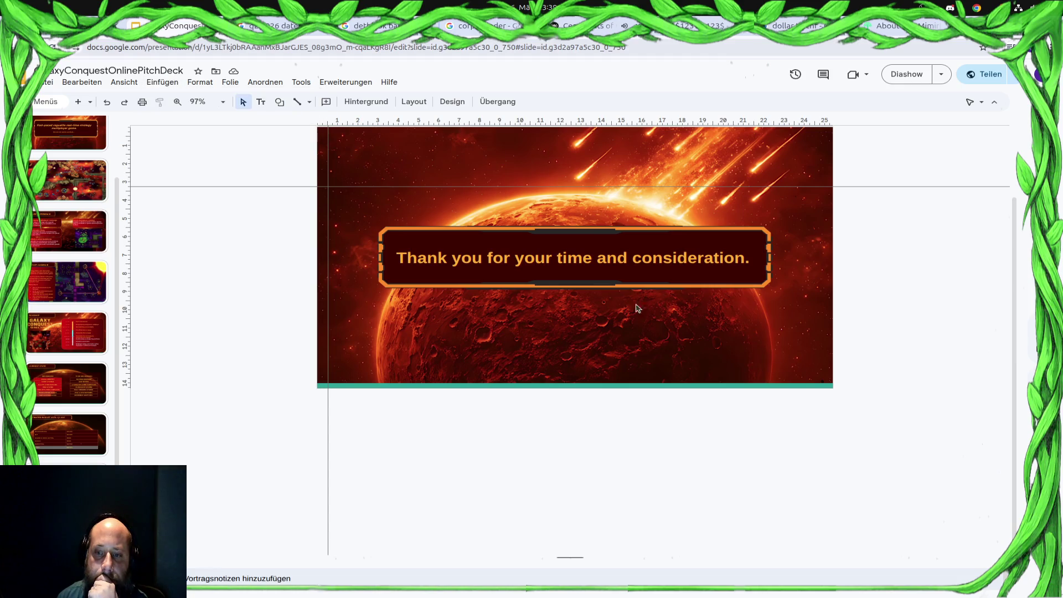
{"action": "left_click", "coordinate": [695, 234]}
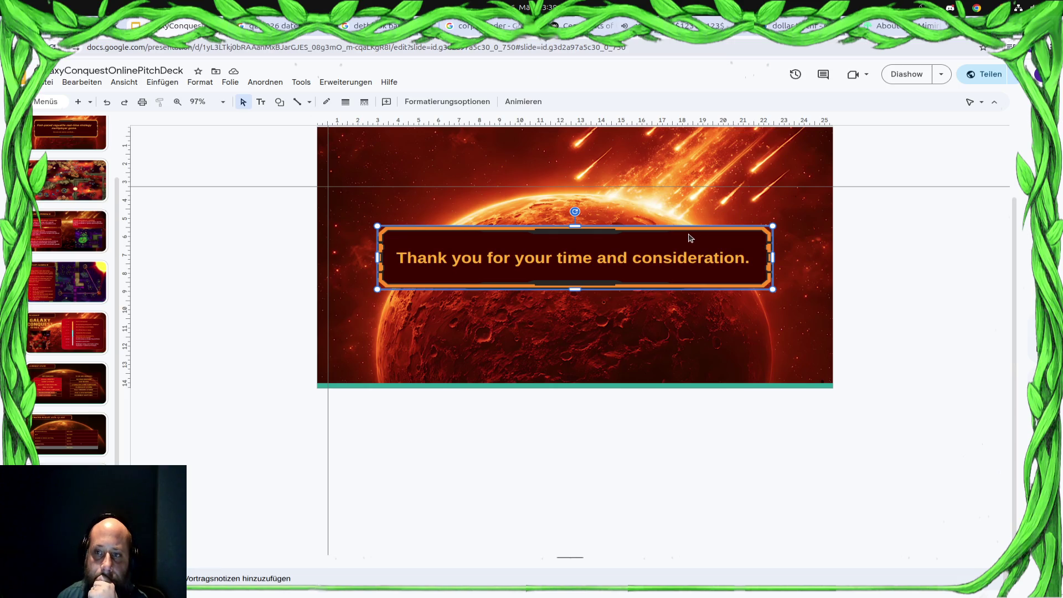
{"action": "key", "text": "ctrl+Tab"}
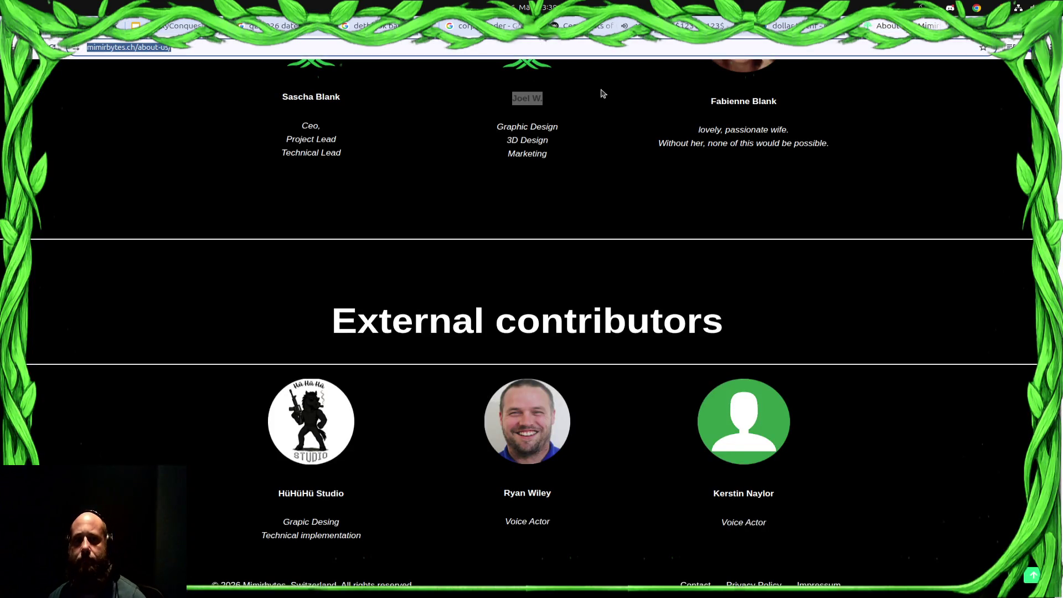
{"action": "scroll", "coordinate": [431, 217], "scroll_direction": "up", "scroll_amount": 2}
{"action": "scroll", "coordinate": [432, 217], "scroll_direction": "up", "scroll_amount": 5}
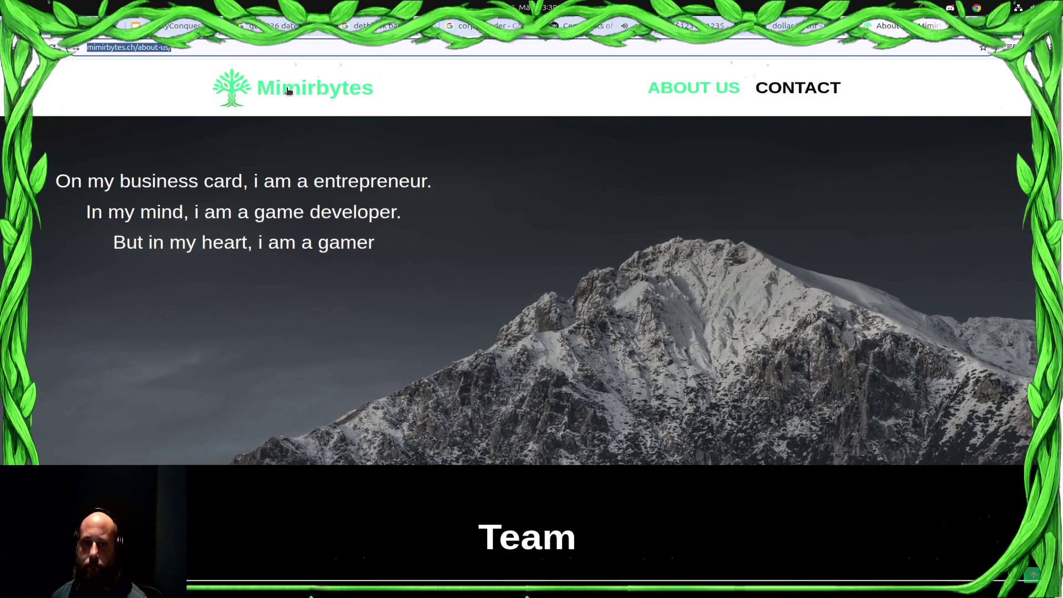
Visit the Mimirbytes home page and the dollar-to-CHF search, then return to the deck.
{"action": "left_click", "coordinate": [288, 88]}
{"action": "scroll", "coordinate": [624, 343], "scroll_direction": "down", "scroll_amount": 2}
{"action": "scroll", "coordinate": [624, 343], "scroll_direction": "down", "scroll_amount": 2}
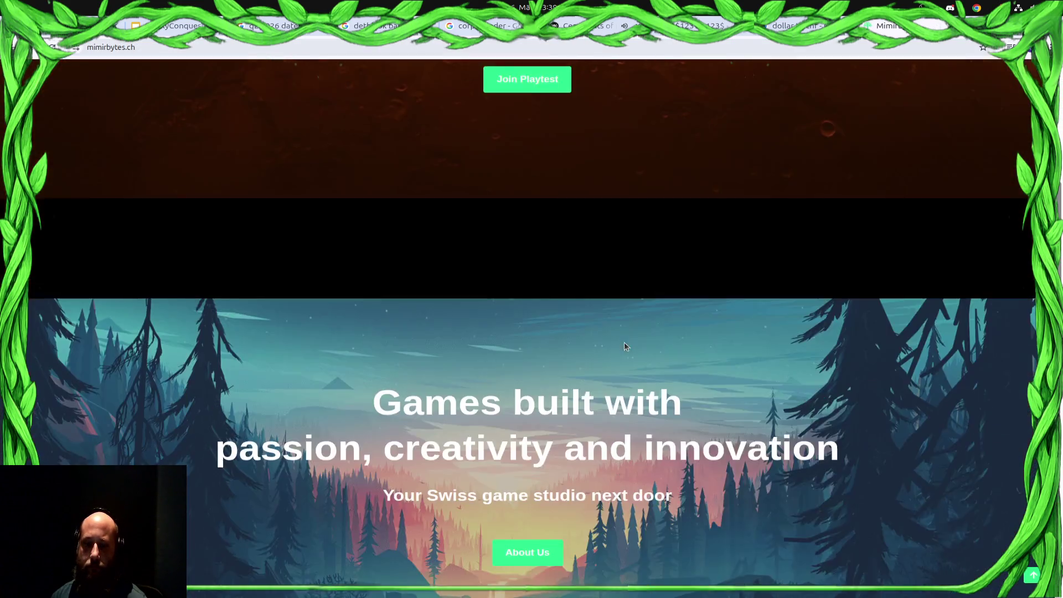
{"action": "scroll", "coordinate": [625, 343], "scroll_direction": "down", "scroll_amount": 5}
{"action": "scroll", "coordinate": [624, 344], "scroll_direction": "down", "scroll_amount": 3}
{"action": "scroll", "coordinate": [626, 348], "scroll_direction": "up", "scroll_amount": 5}
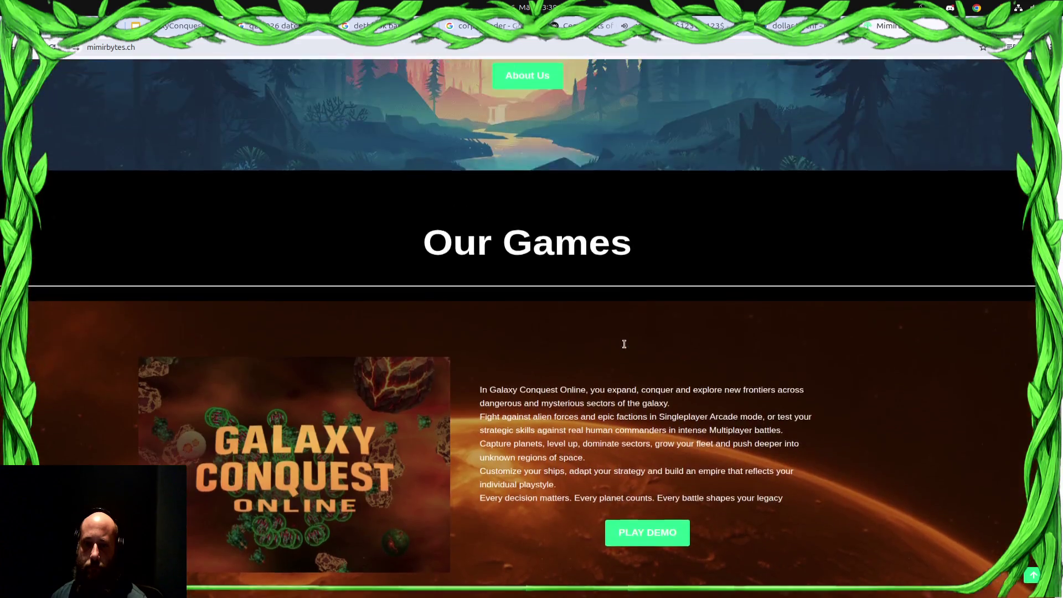
{"action": "scroll", "coordinate": [624, 344], "scroll_direction": "up", "scroll_amount": 5}
{"action": "scroll", "coordinate": [624, 344], "scroll_direction": "up", "scroll_amount": 3}
{"action": "left_click", "coordinate": [242, 44]}
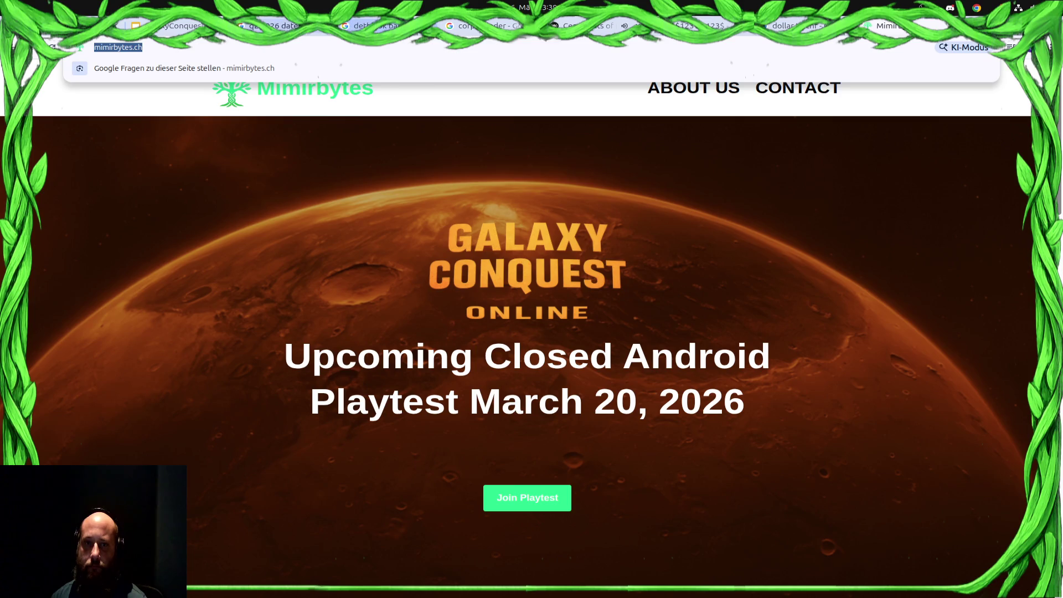
{"action": "left_click", "coordinate": [818, 25]}
{"action": "left_click", "coordinate": [698, 26]}
{"action": "left_click", "coordinate": [179, 23]}
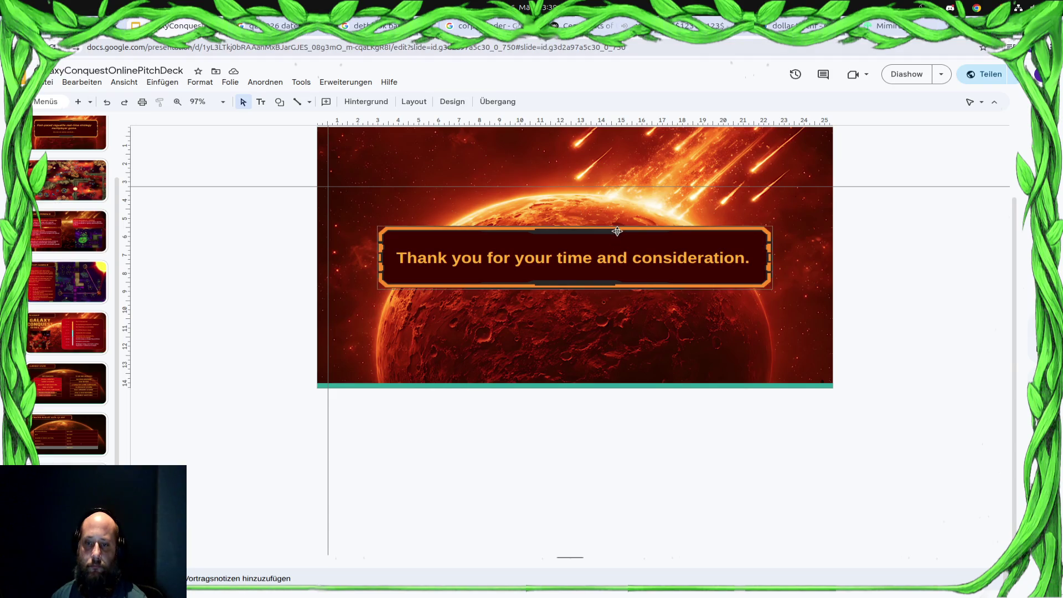
Move the banner higher above the planet and bring up the Einfügen menu.
{"action": "left_click_drag", "start_coordinate": [595, 228], "coordinate": [594, 190]}
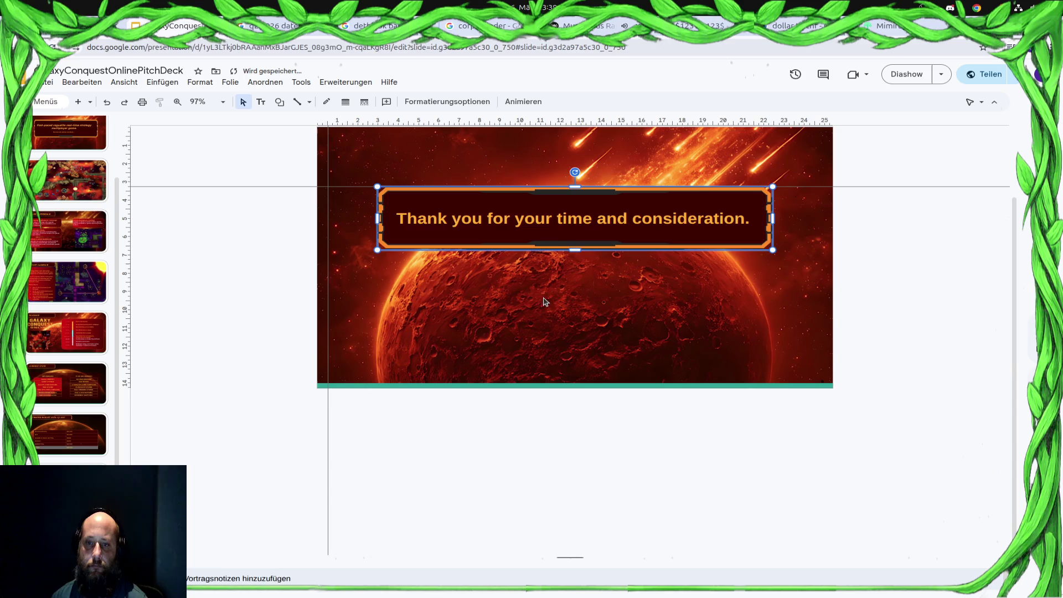
{"action": "left_click", "coordinate": [477, 324]}
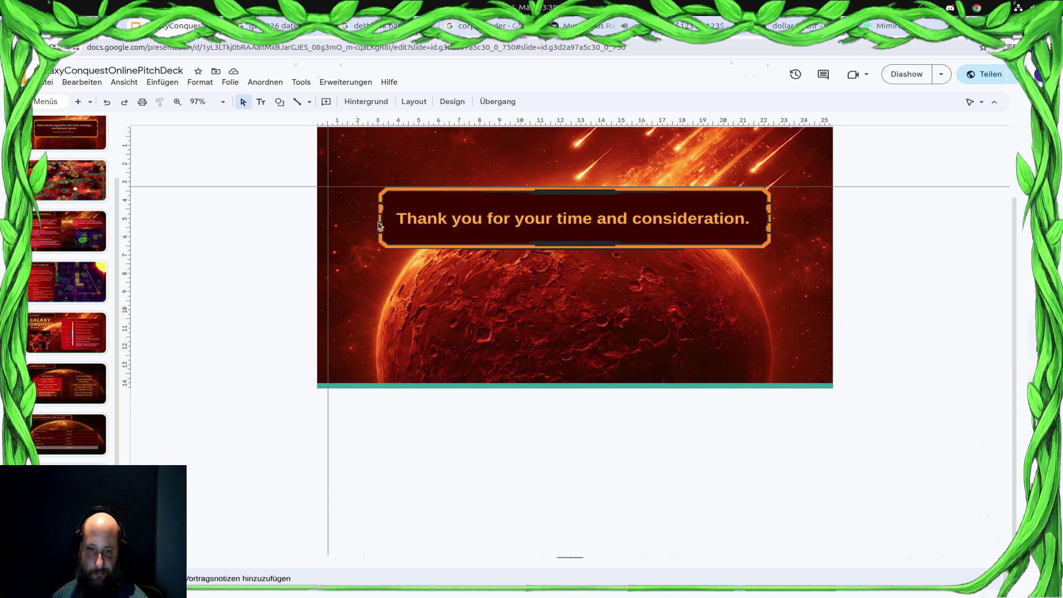
{"action": "left_click", "coordinate": [162, 82]}
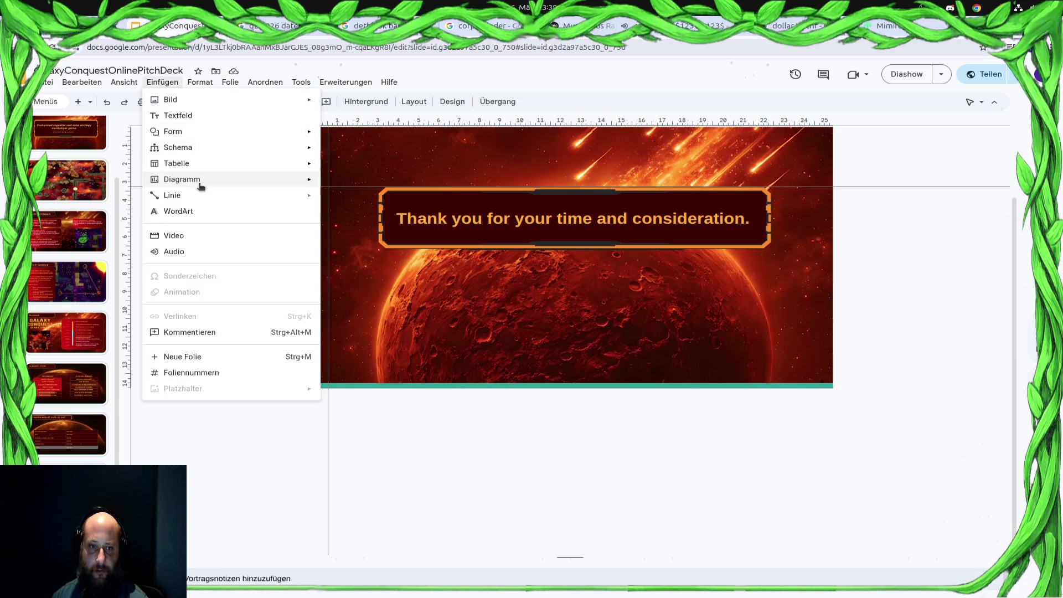
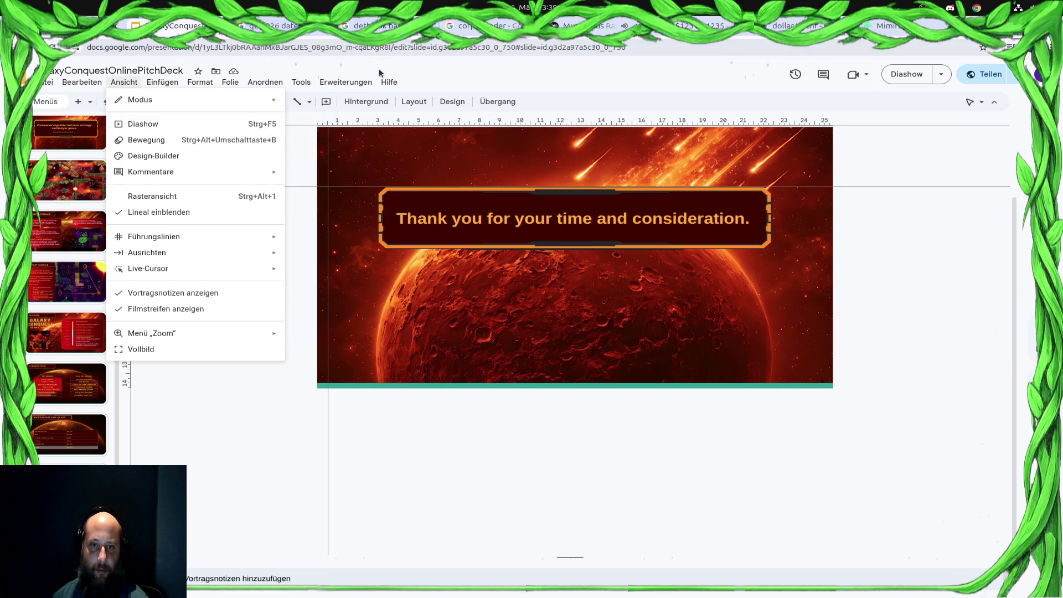
Add a text box below the thank-you banner containing the pasted mimirbytes.ch address.
{"action": "left_click", "coordinate": [161, 184]}
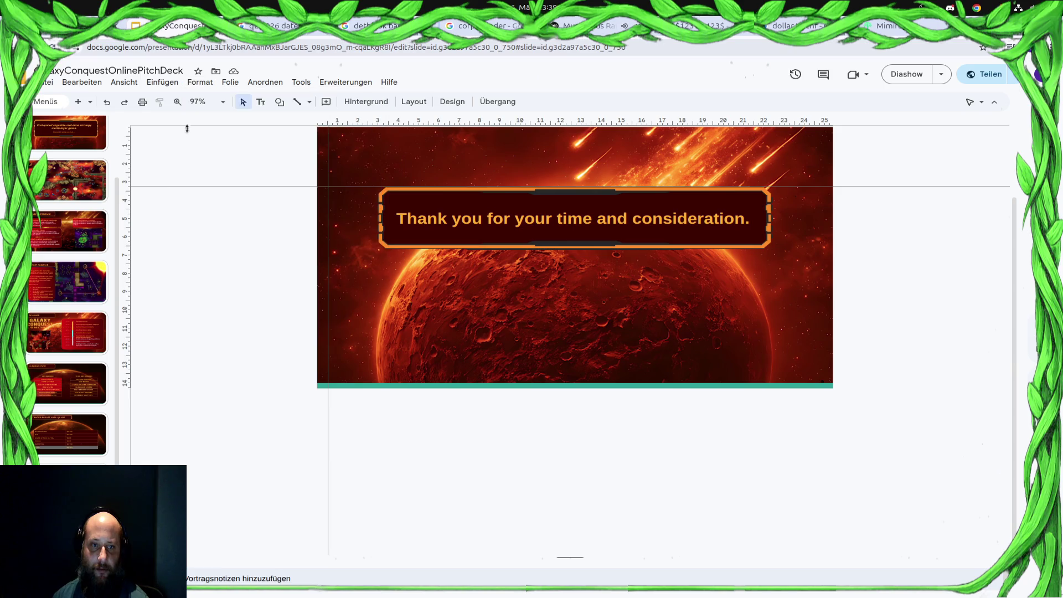
{"action": "left_click", "coordinate": [261, 102]}
{"action": "left_click_drag", "start_coordinate": [434, 286], "coordinate": [755, 316]}
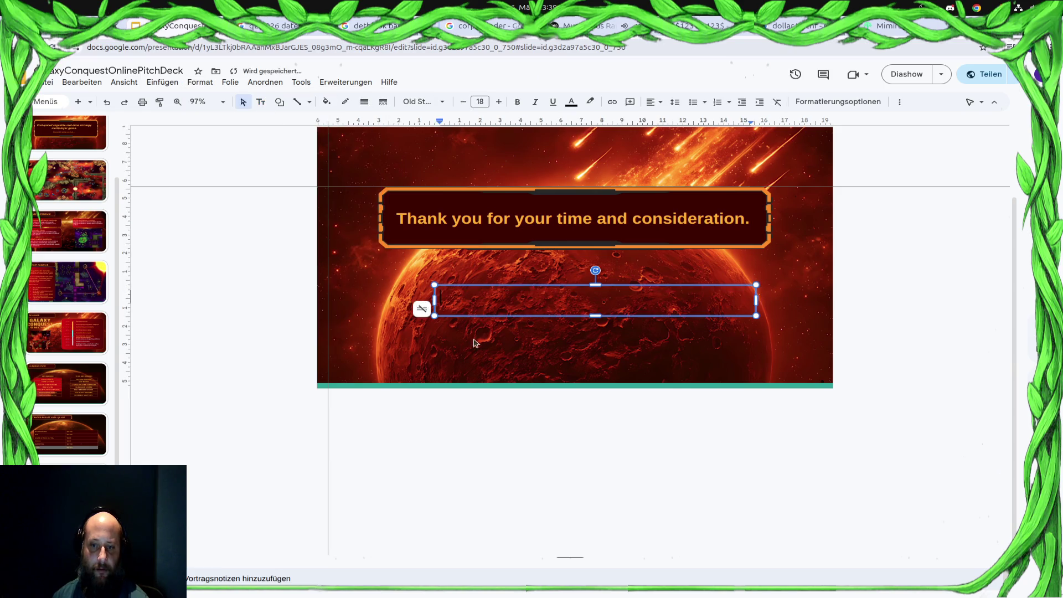
{"action": "key", "text": "ctrl+v"}
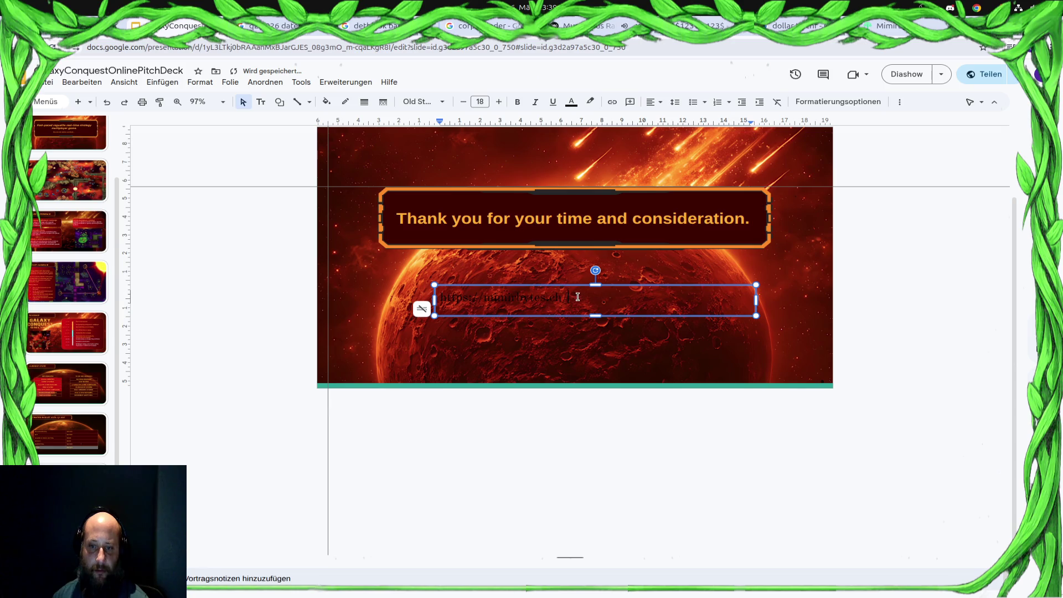
Style the web address text orange in Arial.
{"action": "left_click_drag", "start_coordinate": [578, 297], "coordinate": [425, 281]}
{"action": "key", "text": "ctrl+c"}
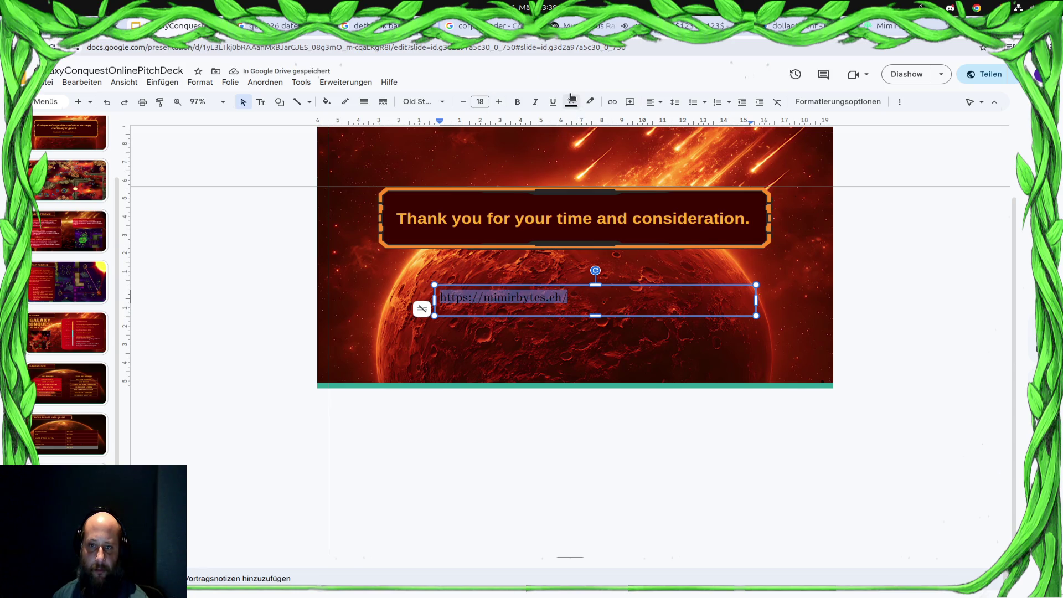
{"action": "left_click", "coordinate": [571, 101]}
{"action": "left_click", "coordinate": [575, 166]}
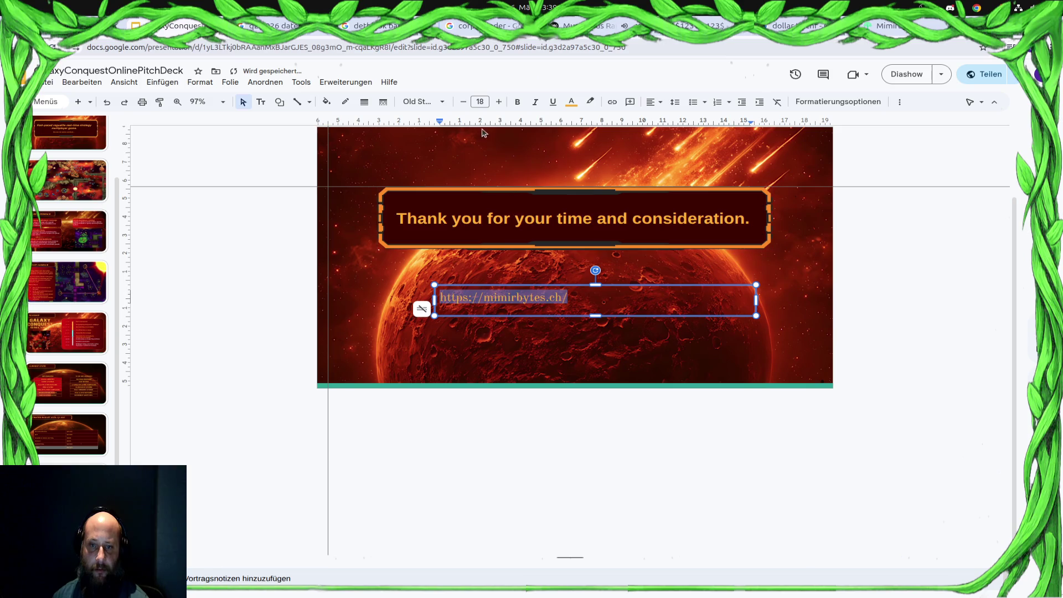
{"action": "left_click", "coordinate": [432, 102]}
{"action": "left_click", "coordinate": [437, 202]}
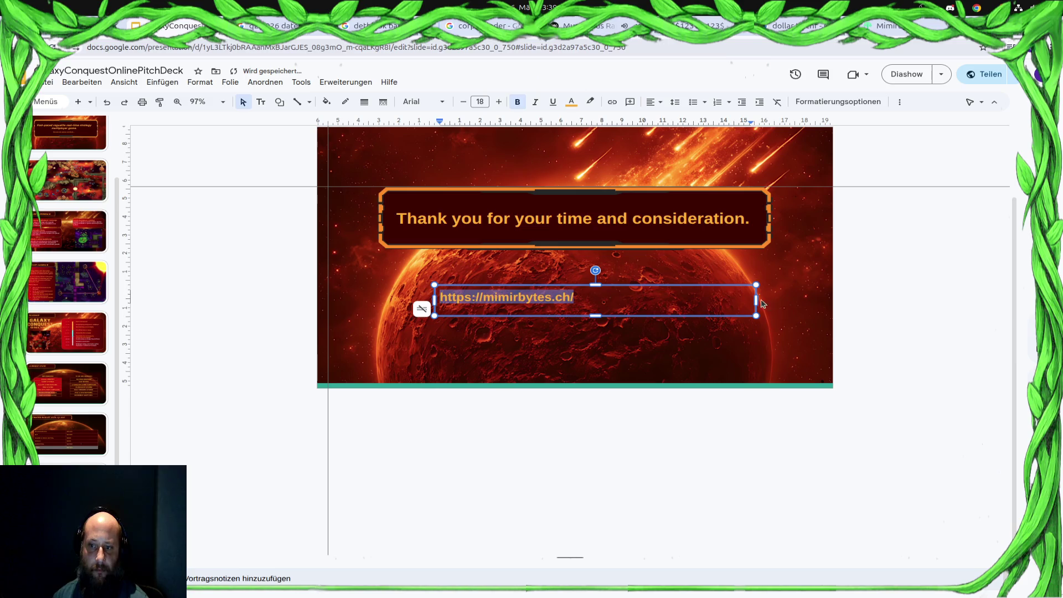
Shrink the text box to fit and move it to the slide's lower right.
{"action": "mouse_move", "coordinate": [756, 299]}
{"action": "left_mouse_down"}
{"action": "mouse_move", "coordinate": [573, 319]}
{"action": "mouse_move", "coordinate": [583, 301]}
{"action": "left_mouse_up"}
{"action": "left_click", "coordinate": [515, 300]}
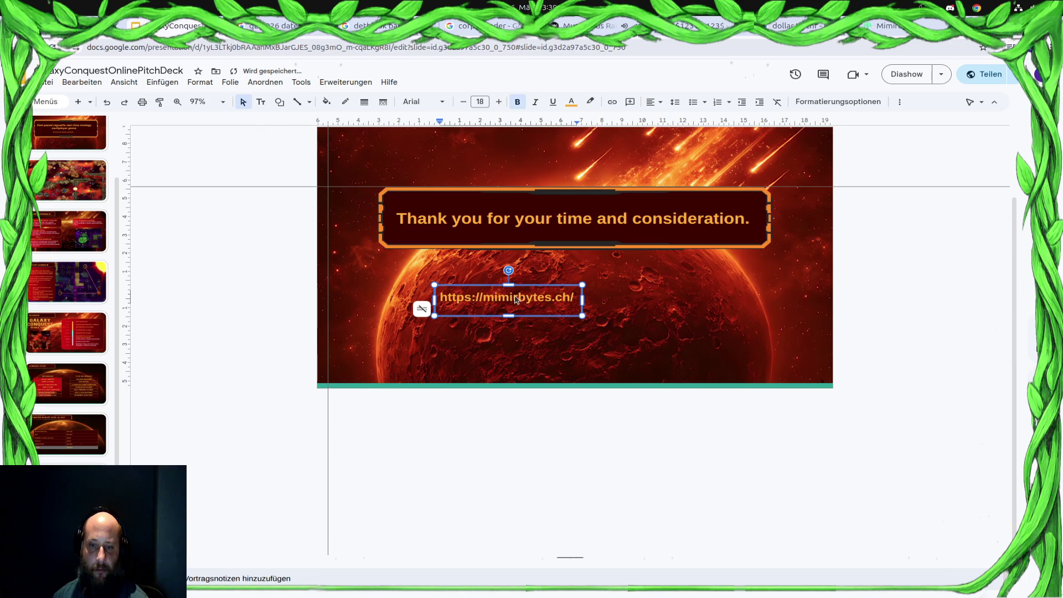
{"action": "mouse_move", "coordinate": [500, 286]}
{"action": "left_mouse_down"}
{"action": "mouse_move", "coordinate": [678, 341]}
{"action": "mouse_move", "coordinate": [660, 331]}
{"action": "left_mouse_up"}
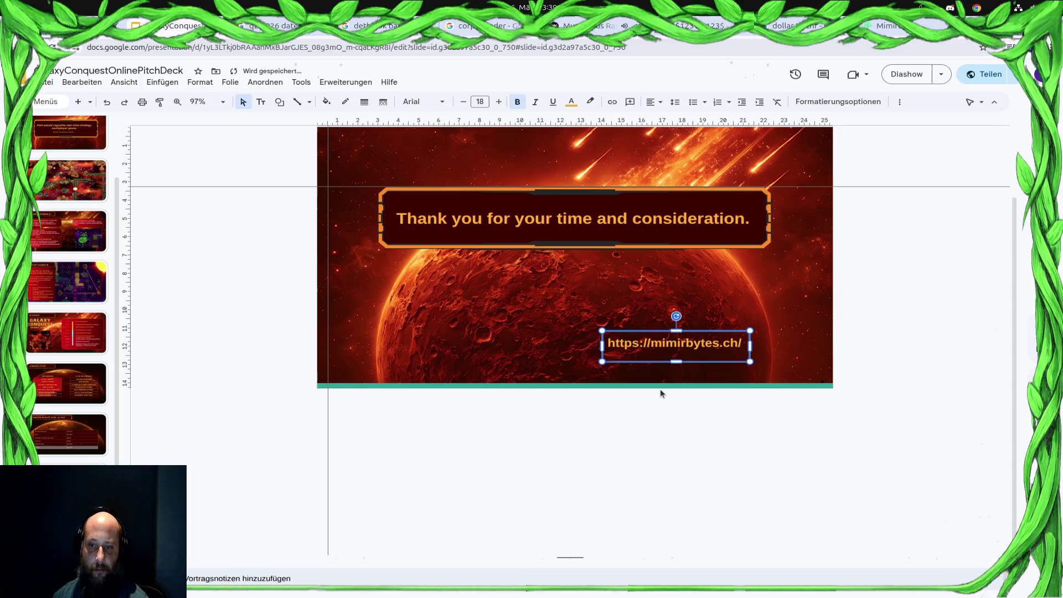
{"action": "key", "text": "super"}
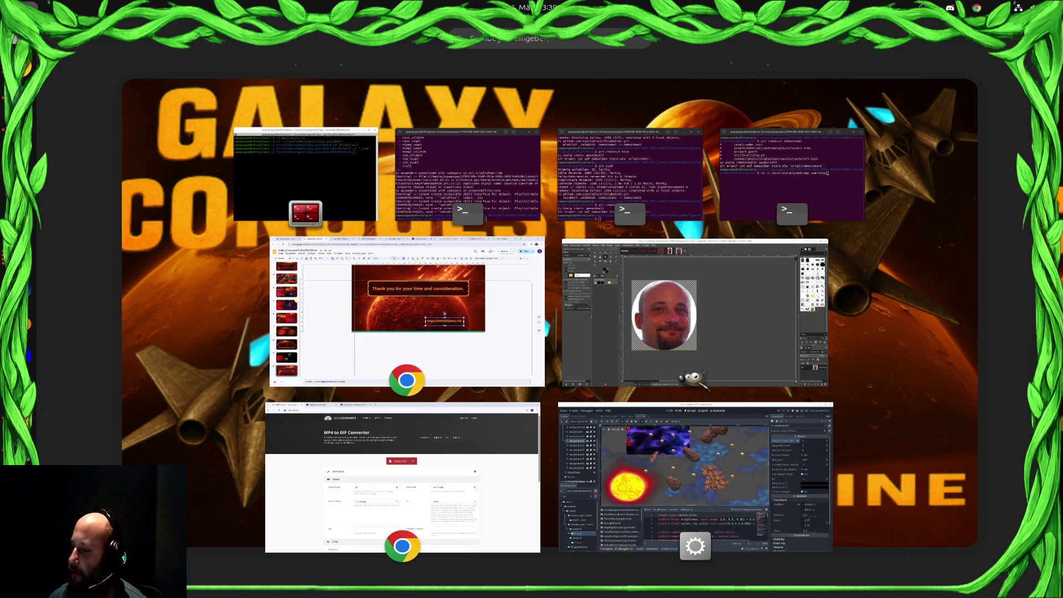
{"action": "left_click", "coordinate": [444, 314]}
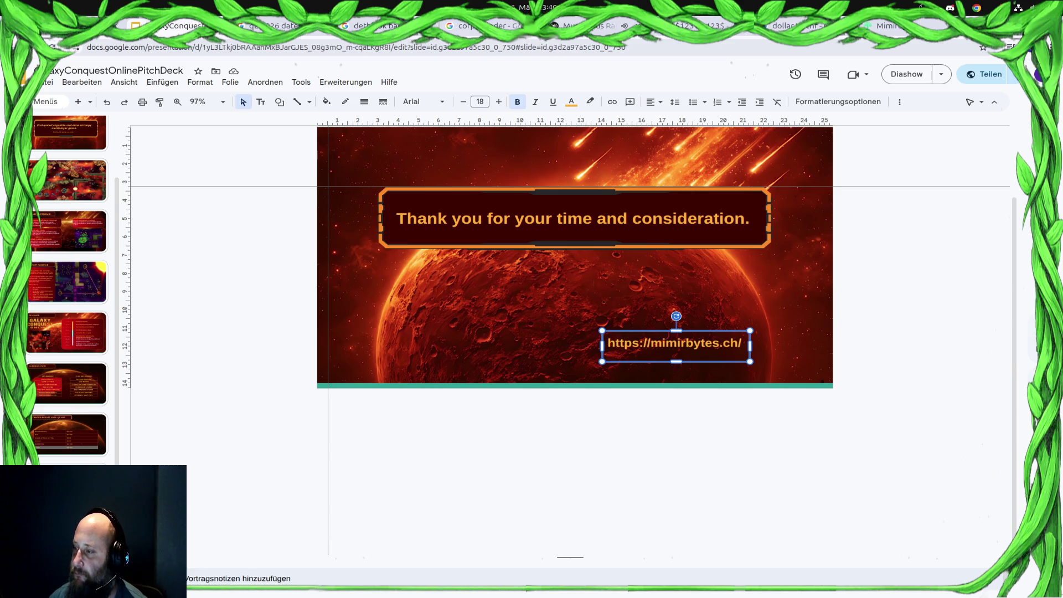
Drop the MimirBytes logo onto the slide, delete the URL box and centre the logo under the banner.
{"action": "left_click_drag", "start_coordinate": [755, 404], "coordinate": [629, 422]}
{"action": "left_click_drag", "start_coordinate": [378, 325], "coordinate": [544, 321]}
{"action": "left_click", "coordinate": [682, 343]}
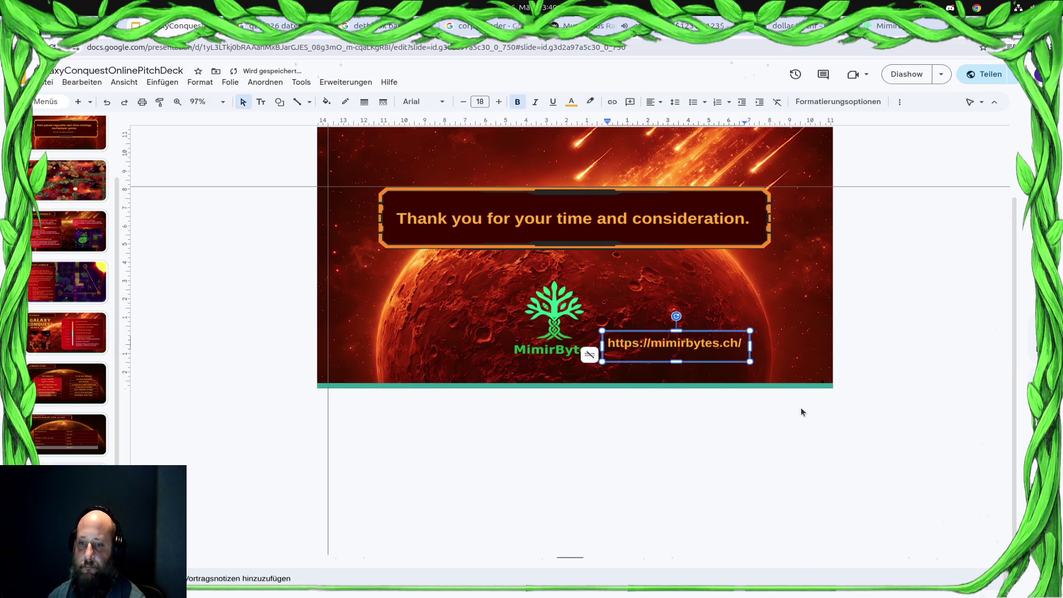
{"action": "key", "text": "Delete"}
{"action": "left_click_drag", "start_coordinate": [554, 295], "coordinate": [584, 335]}
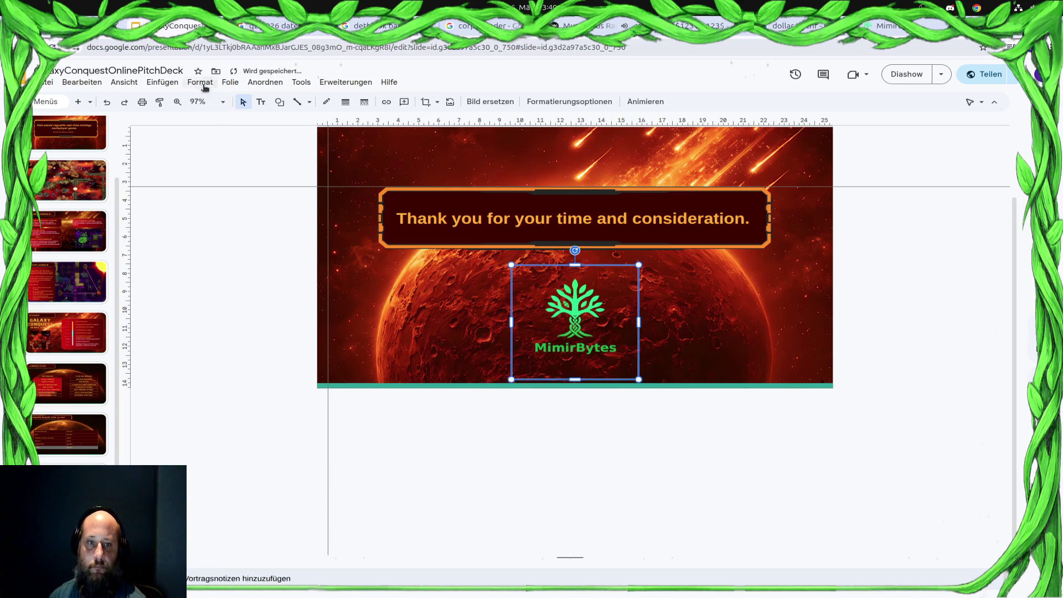
Link the logo to mimirbytes.ch via Insert > Link and verify the link.
{"action": "left_click", "coordinate": [162, 81]}
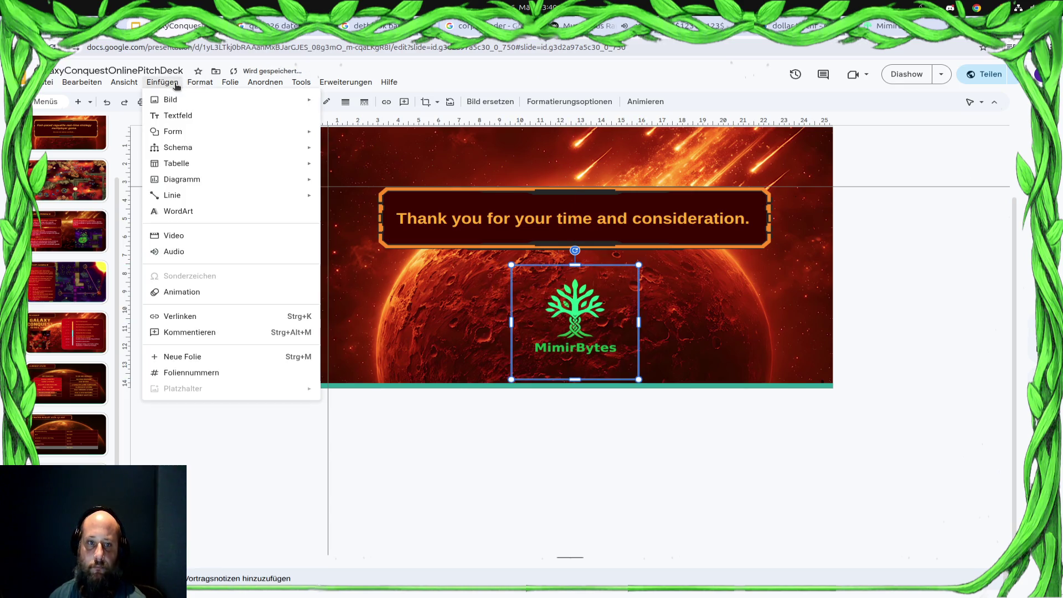
{"action": "left_click", "coordinate": [192, 316]}
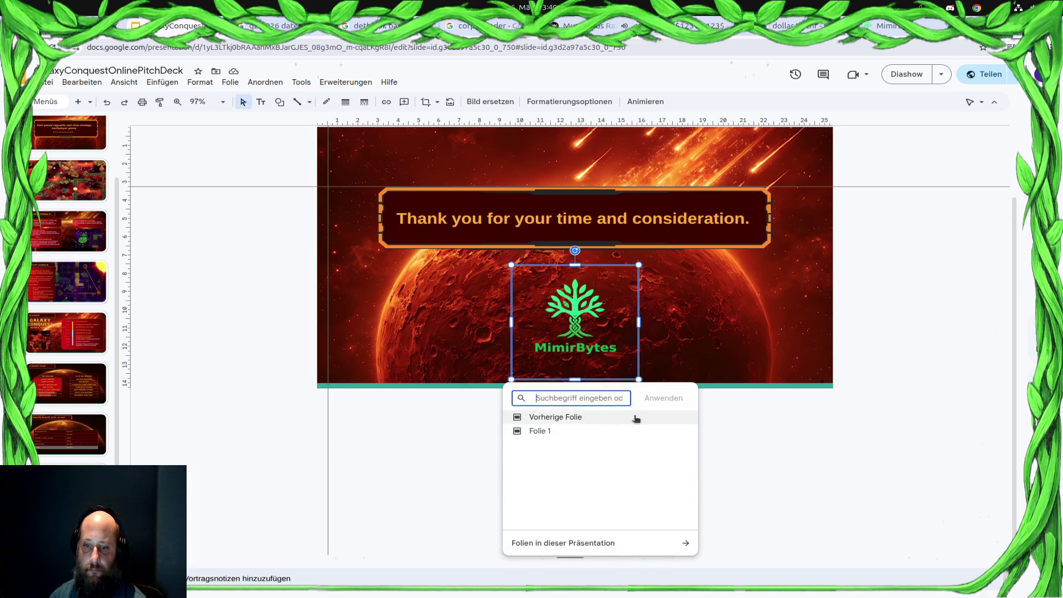
{"action": "key", "text": "ctrl+v"}
{"action": "left_click", "coordinate": [570, 417]}
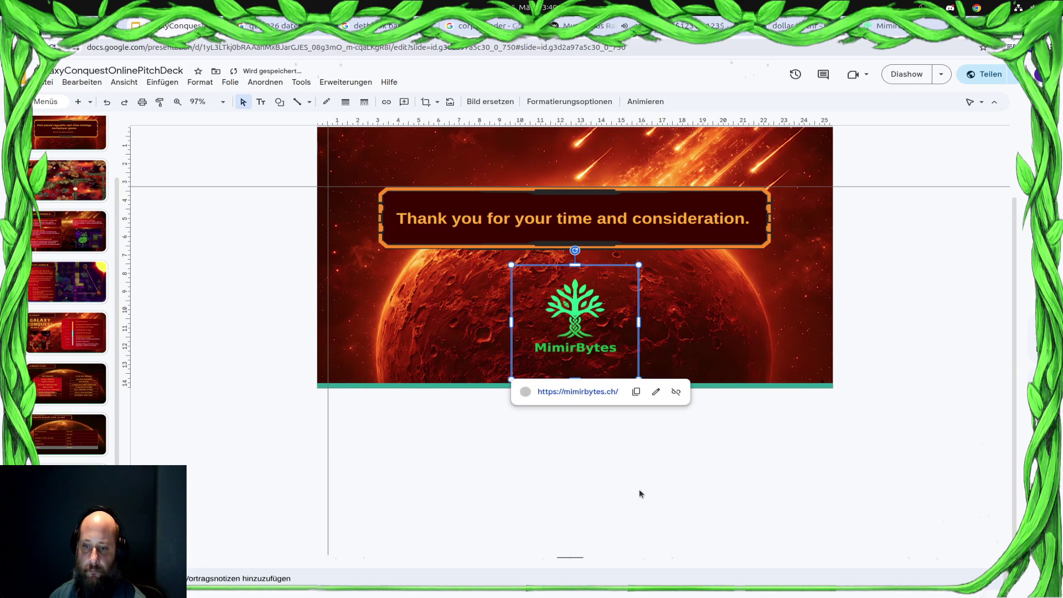
{"action": "left_click", "coordinate": [636, 419]}
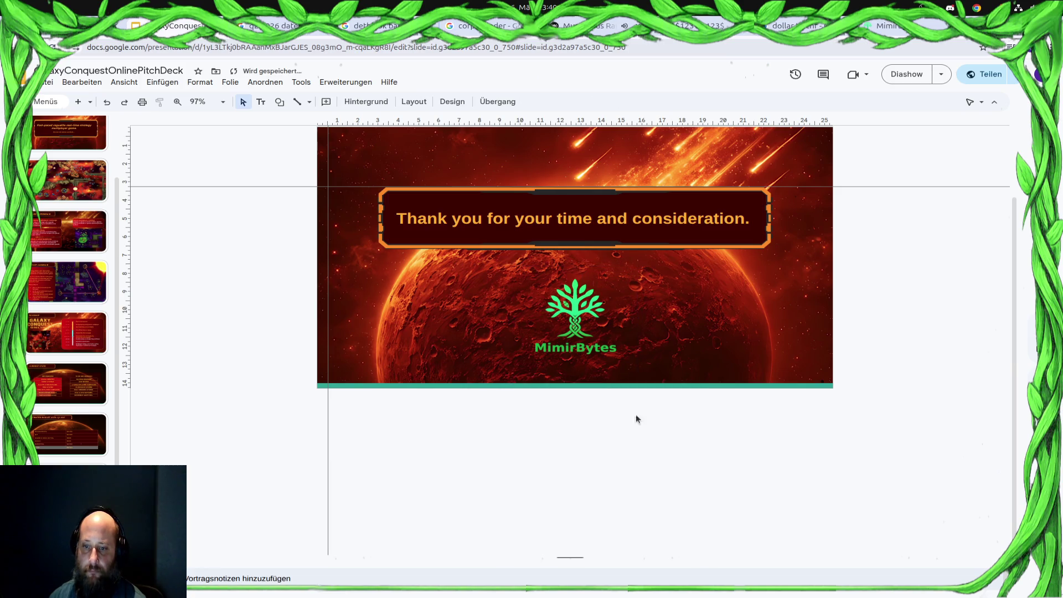
{"action": "left_click", "coordinate": [573, 320]}
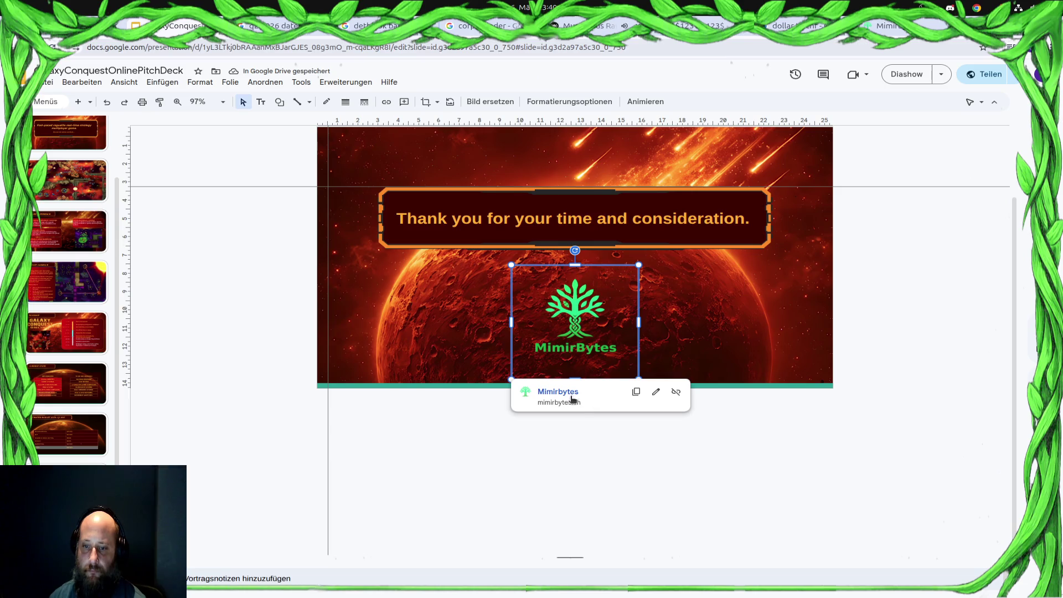
{"action": "left_click", "coordinate": [582, 464]}
{"action": "left_click", "coordinate": [570, 320]}
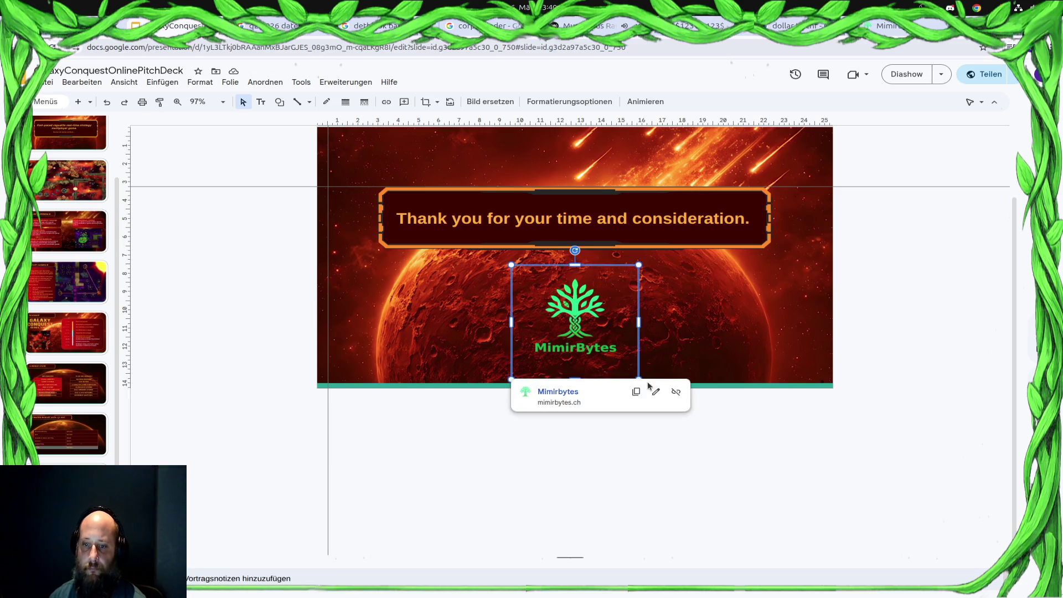
{"action": "left_click", "coordinate": [729, 463]}
Enlarge the logo slightly, then bring up the Galaxy Conquest title slide.
{"action": "left_click", "coordinate": [567, 300]}
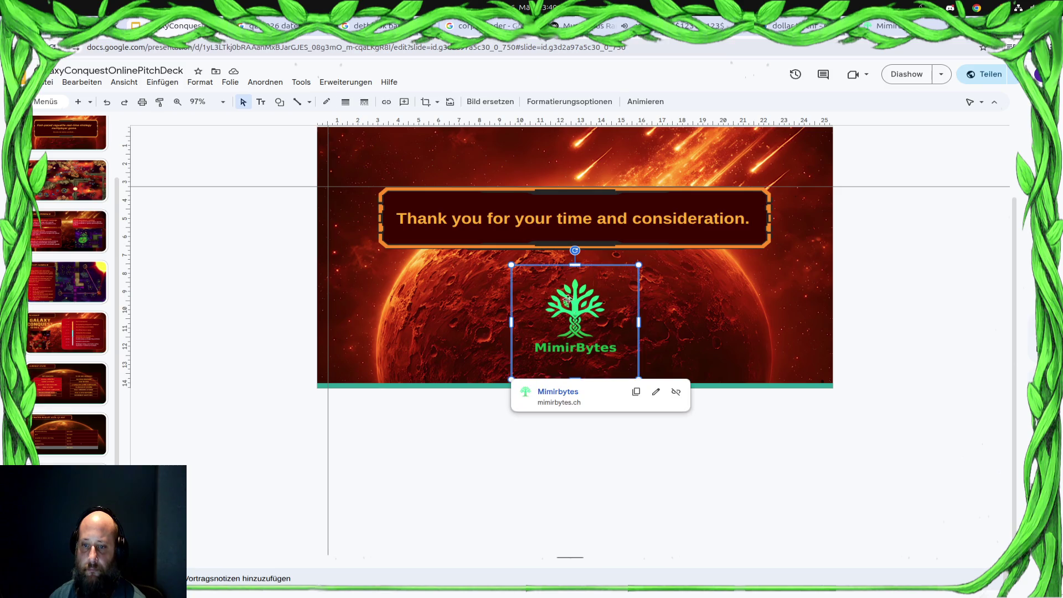
{"action": "left_click_drag", "start_coordinate": [509, 262], "coordinate": [499, 265]}
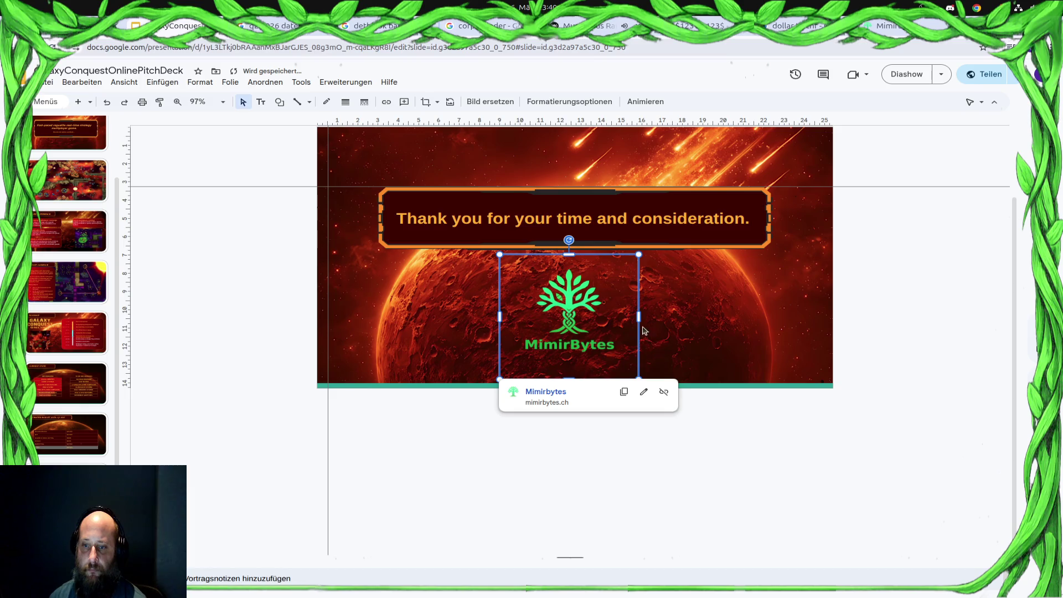
{"action": "left_click_drag", "start_coordinate": [639, 318], "coordinate": [647, 318]}
{"action": "left_click", "coordinate": [765, 461]}
{"action": "left_click", "coordinate": [600, 315]}
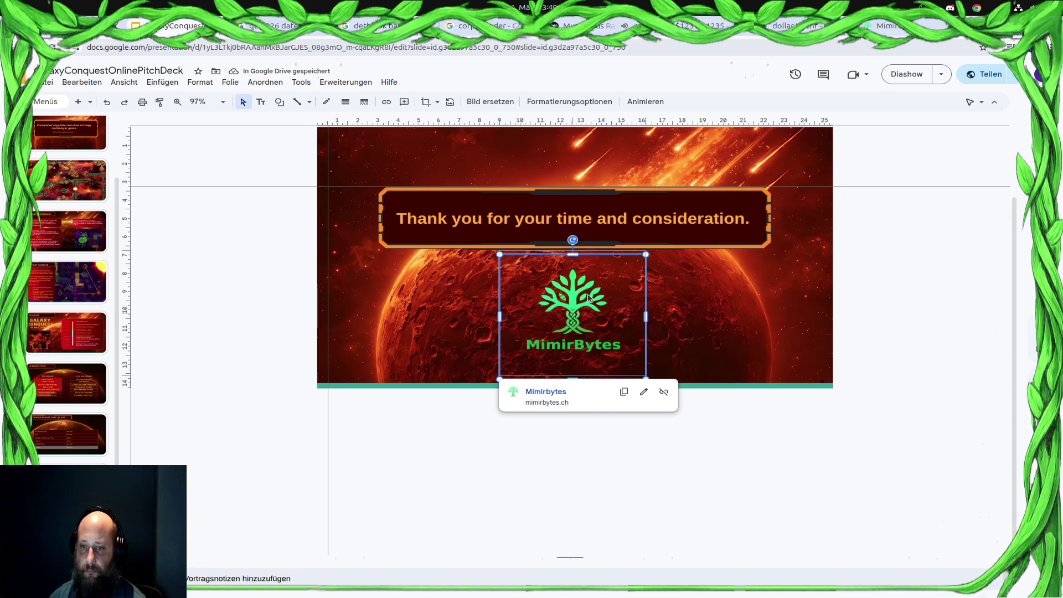
{"action": "left_click", "coordinate": [648, 460]}
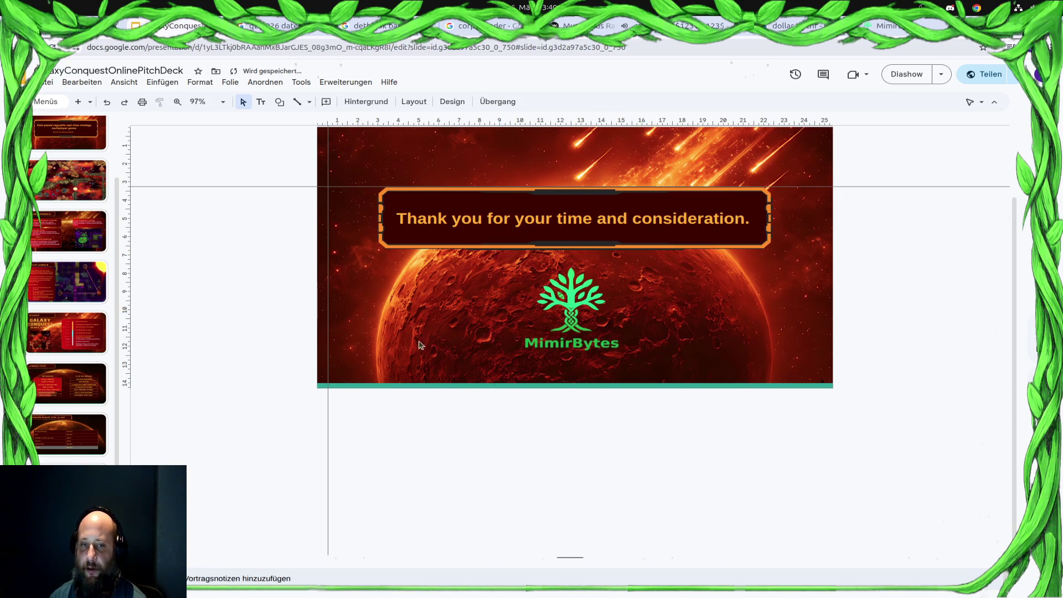
{"action": "scroll", "coordinate": [70, 249], "scroll_direction": "up", "scroll_amount": 5}
{"action": "left_click", "coordinate": [75, 154]}
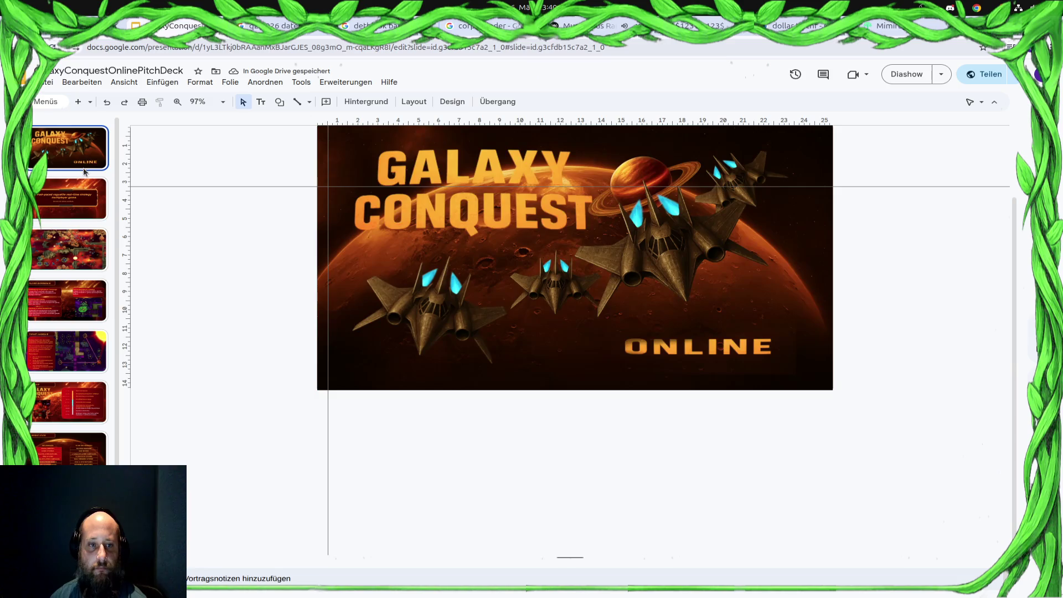
Widen the tagline banner on slide 2 and stretch its orange frame to match the text.
{"action": "left_click", "coordinate": [81, 189]}
{"action": "left_click", "coordinate": [82, 245]}
{"action": "key", "text": "Up"}
{"action": "left_click", "coordinate": [590, 287]}
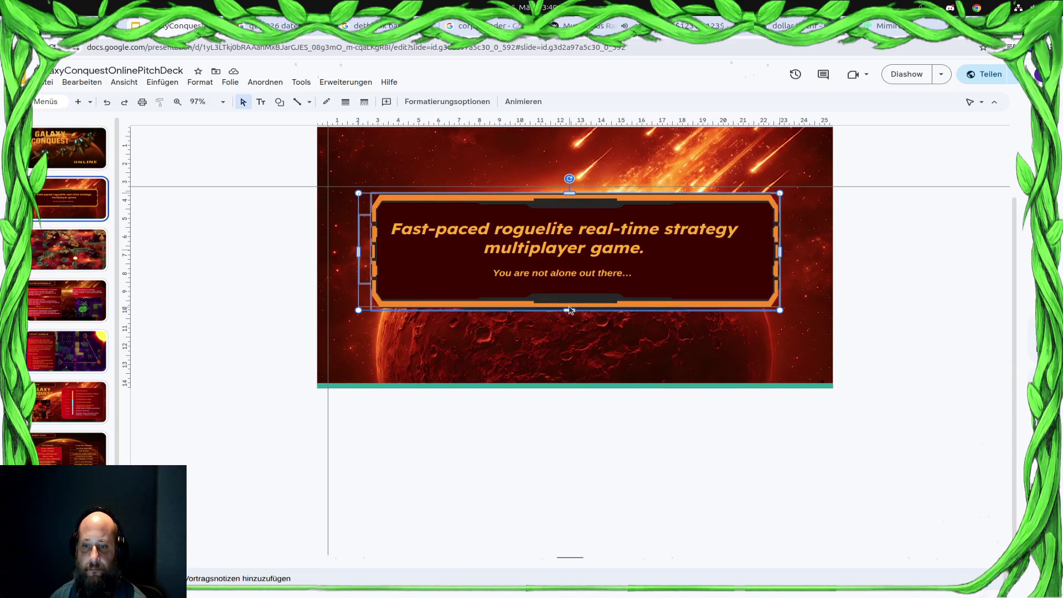
{"action": "left_click_drag", "start_coordinate": [780, 250], "coordinate": [802, 249]}
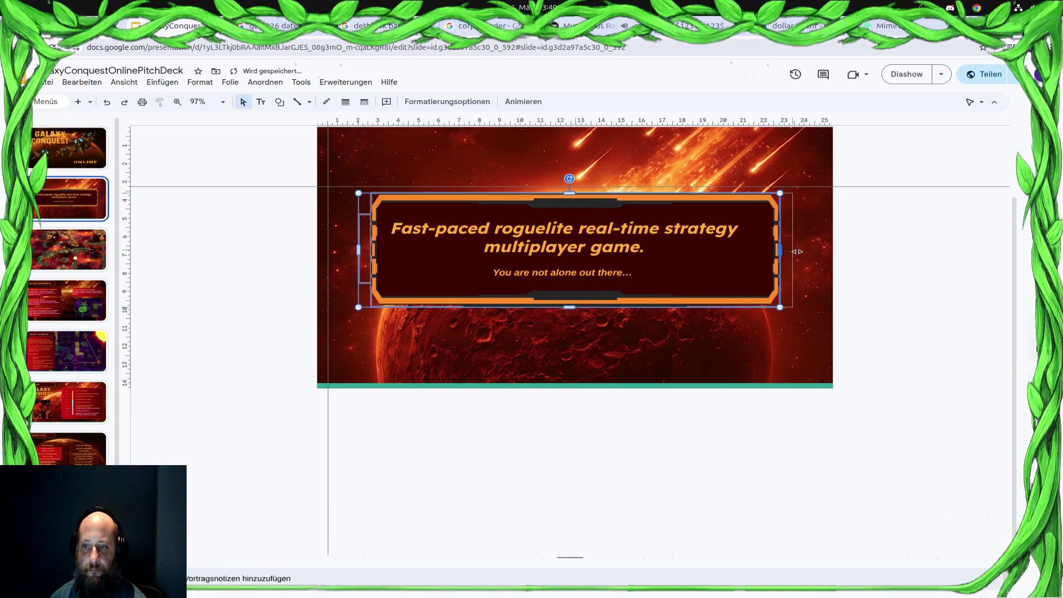
{"action": "left_click", "coordinate": [383, 250]}
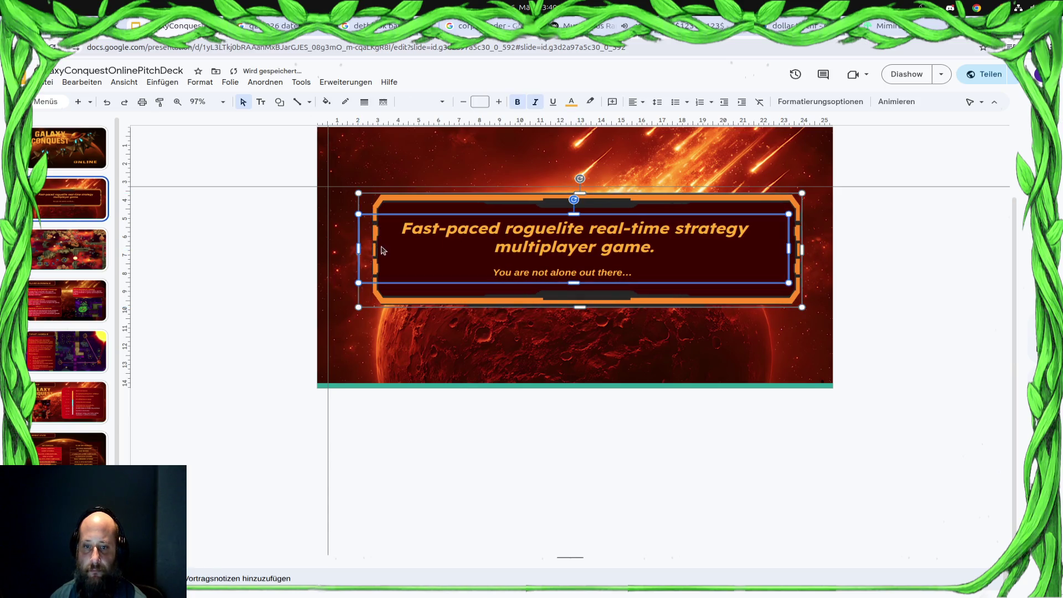
{"action": "left_click", "coordinate": [405, 303]}
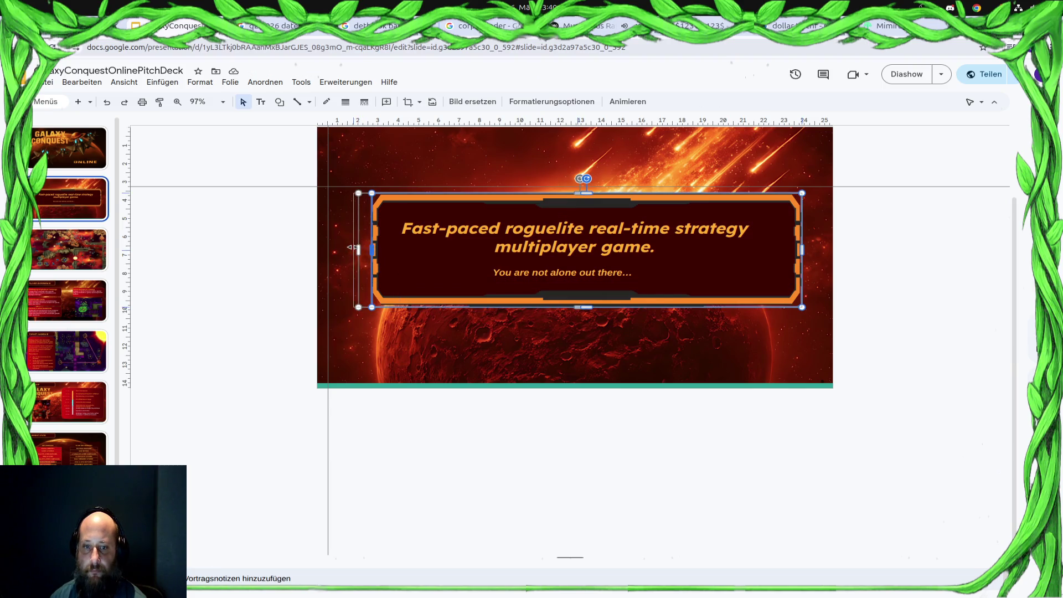
{"action": "left_click_drag", "start_coordinate": [371, 250], "coordinate": [366, 251]}
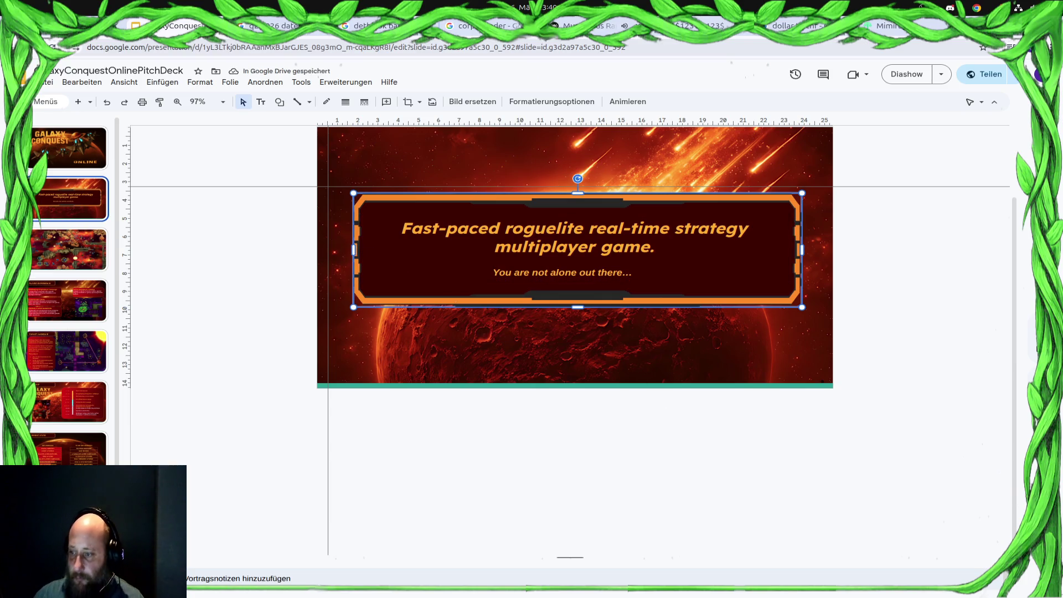
Check the asteroid-field slide, jump to the title slide and start the Diashow.
{"action": "key", "text": "Page_Down"}
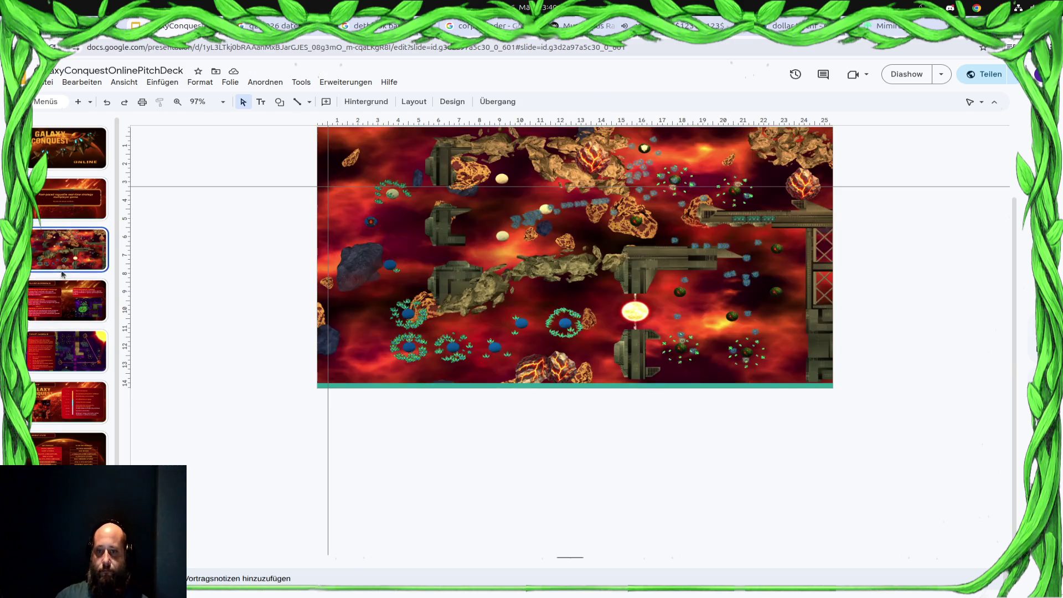
{"action": "scroll", "coordinate": [445, 385], "scroll_direction": "up", "scroll_amount": 1}
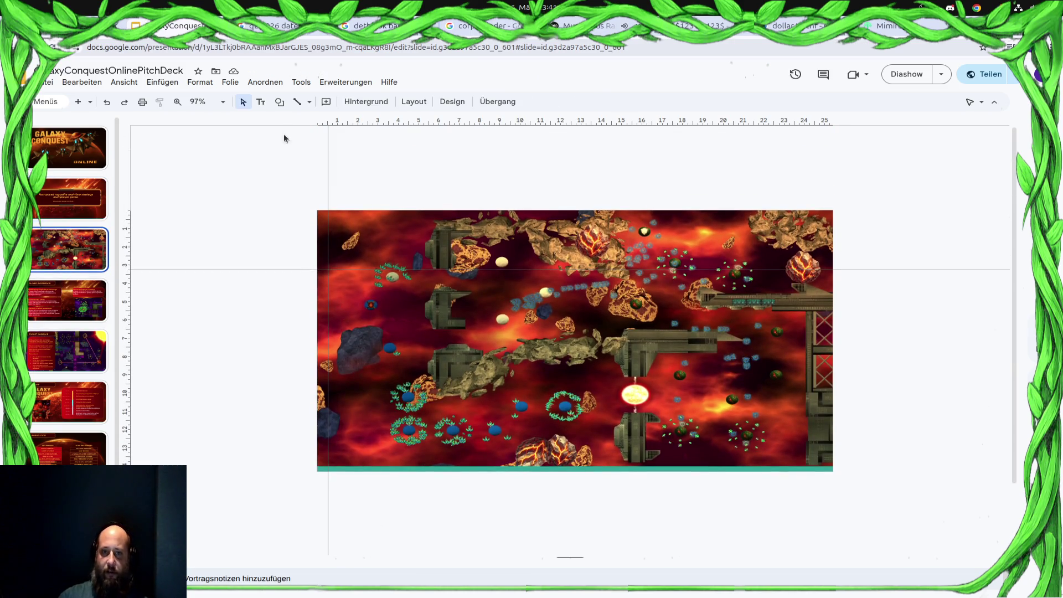
{"action": "key", "text": "Home"}
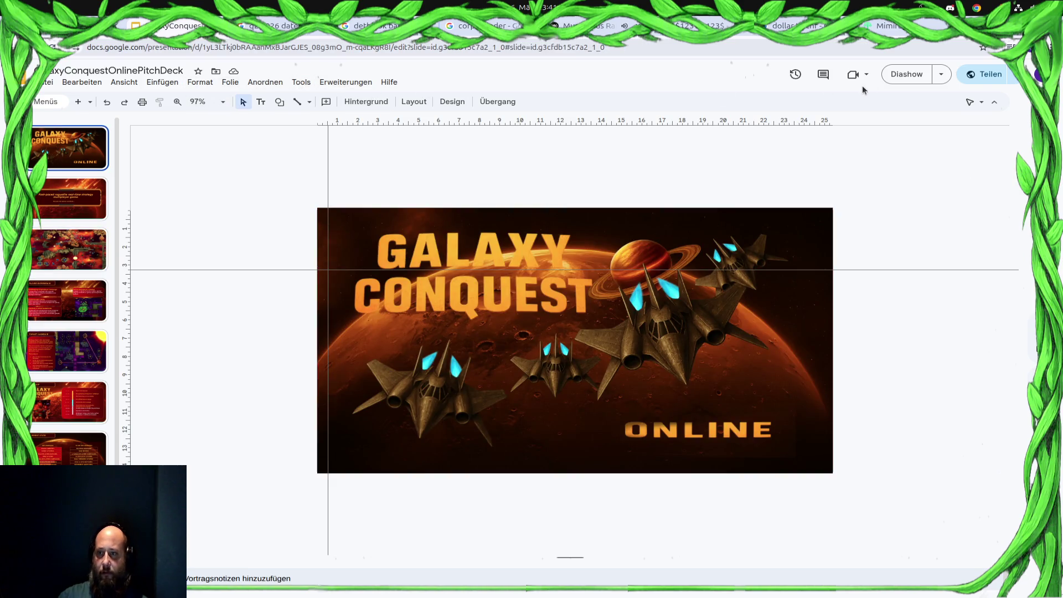
{"action": "left_click", "coordinate": [908, 74]}
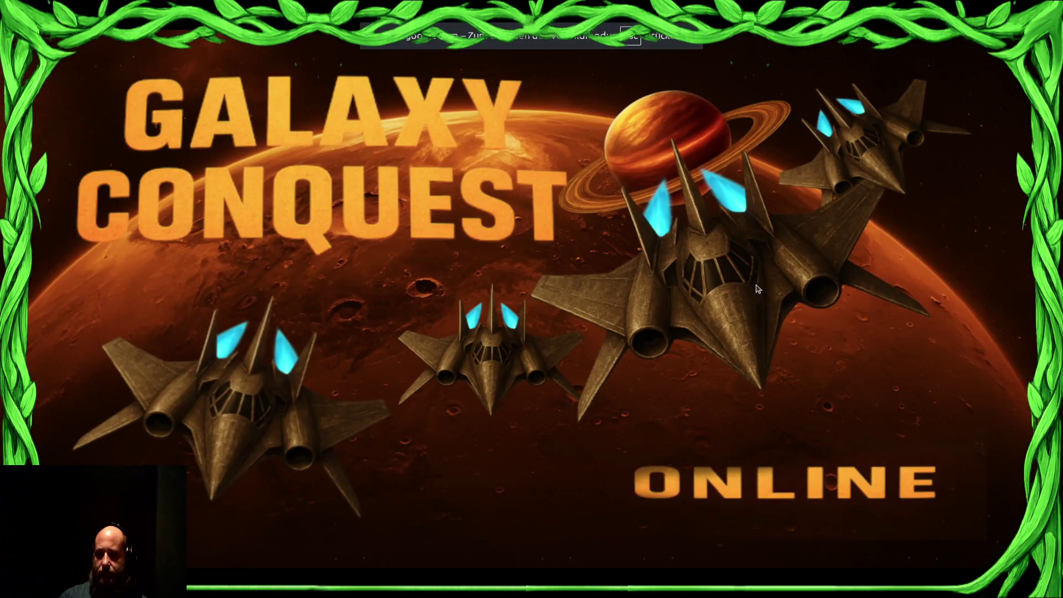
Click through every slide to the thank-you slide, return to the Slides tab and exit with Esc.
{"action": "left_click", "coordinate": [709, 306]}
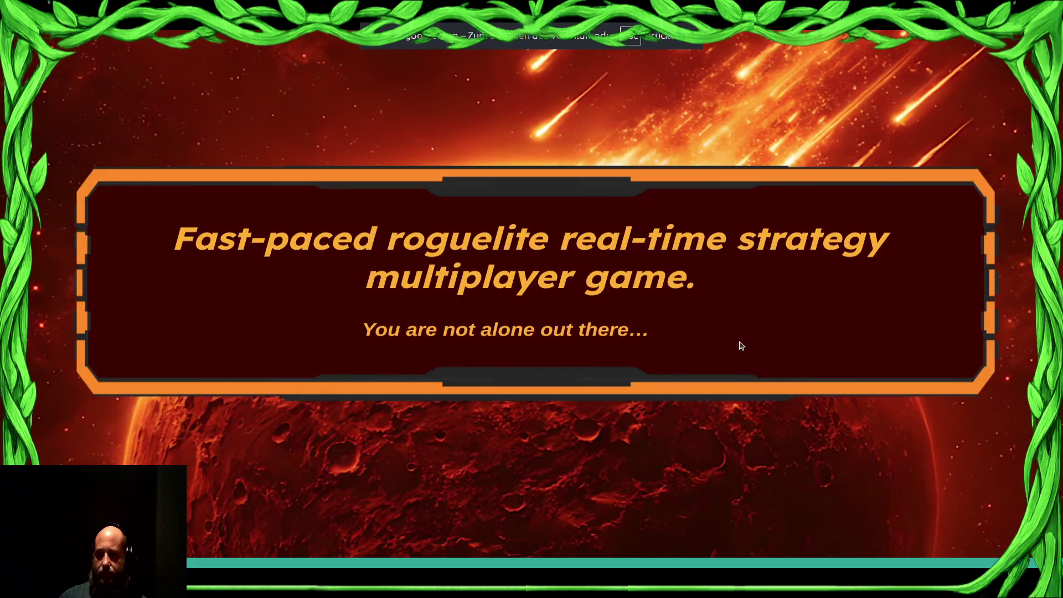
{"action": "left_click", "coordinate": [716, 380]}
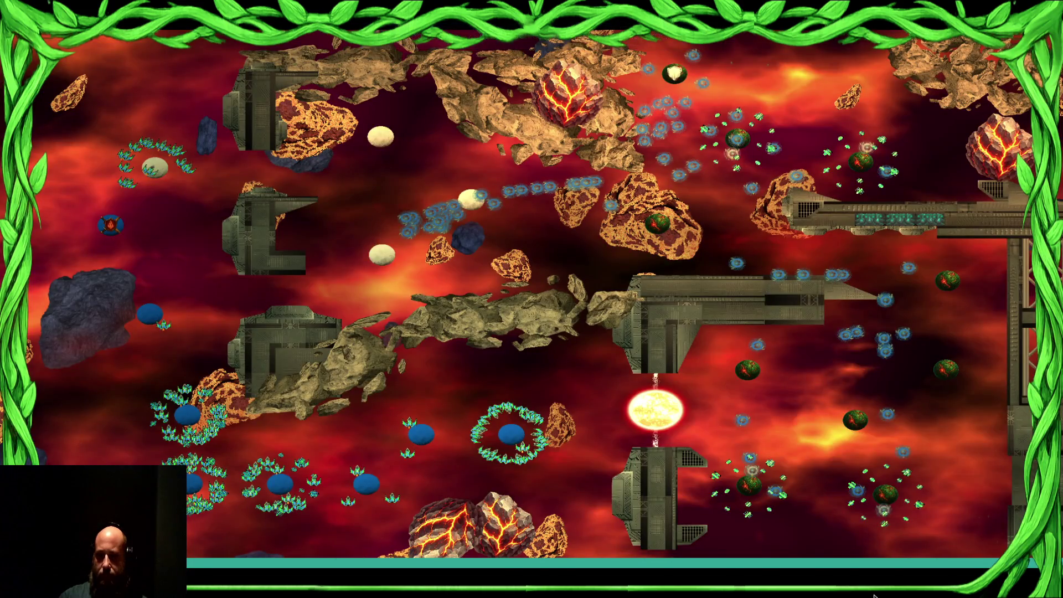
{"action": "left_click", "coordinate": [601, 378]}
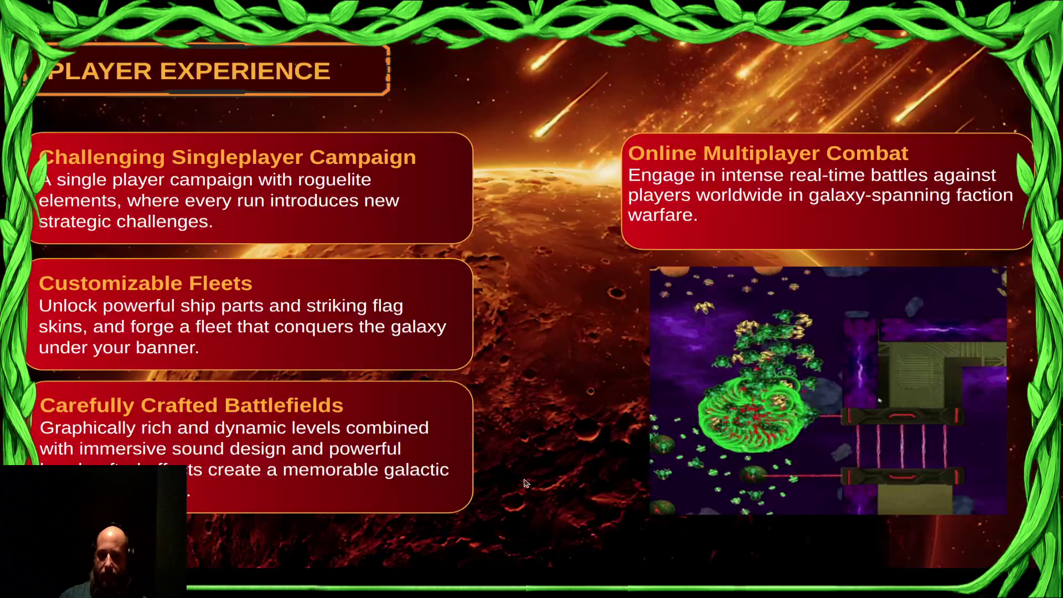
{"action": "left_click", "coordinate": [631, 440]}
{"action": "left_click", "coordinate": [624, 416]}
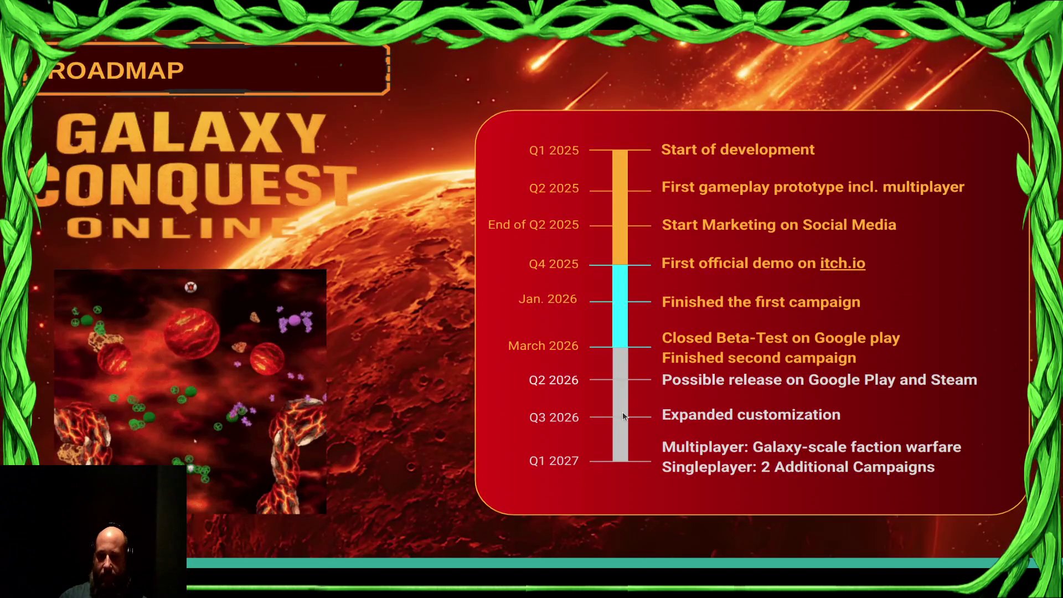
{"action": "left_click", "coordinate": [623, 416]}
{"action": "left_click", "coordinate": [596, 447]}
{"action": "left_click", "coordinate": [631, 492]}
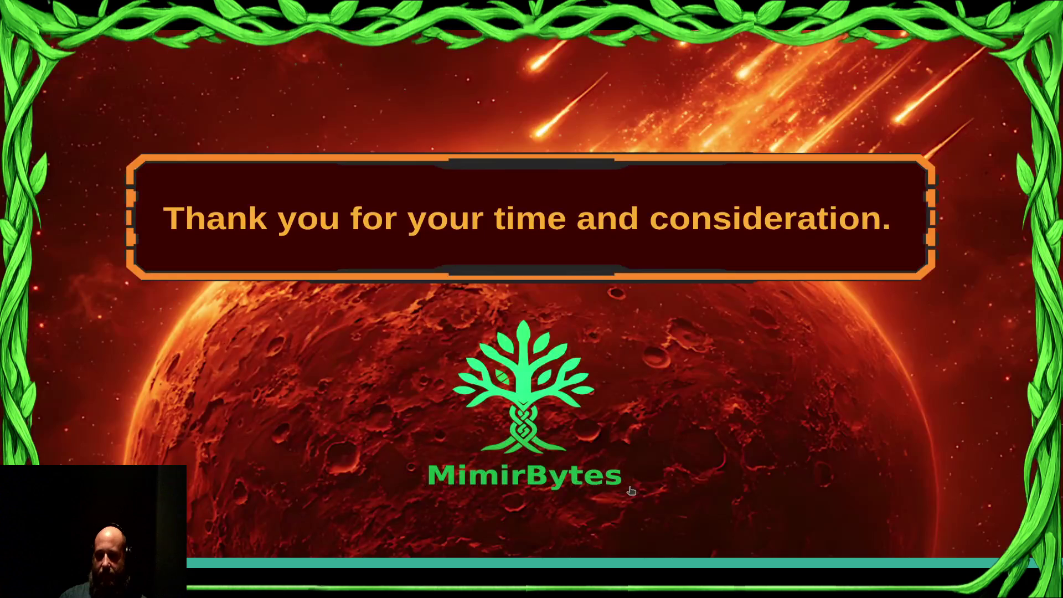
{"action": "left_click", "coordinate": [171, 28]}
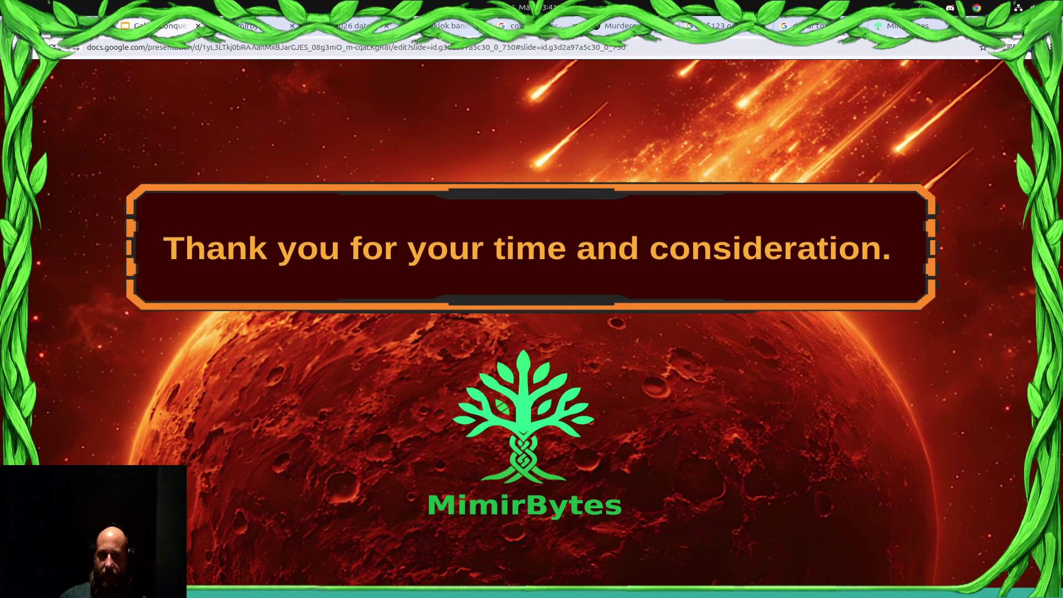
{"action": "key", "text": "Escape"}
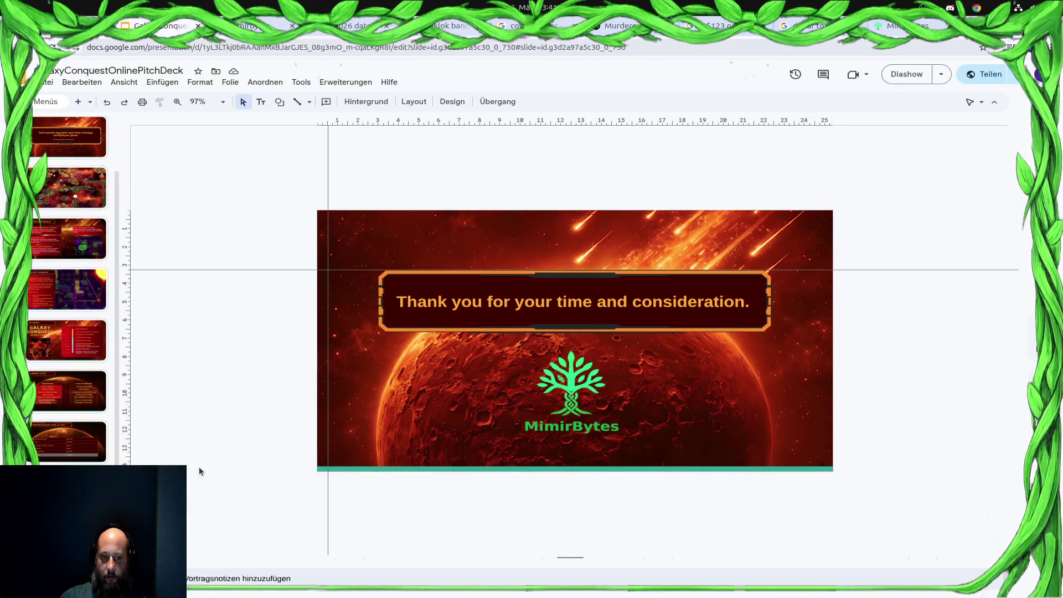
Review the Target Audience slide and its text panel.
{"action": "left_click", "coordinate": [79, 336]}
{"action": "left_click", "coordinate": [84, 298]}
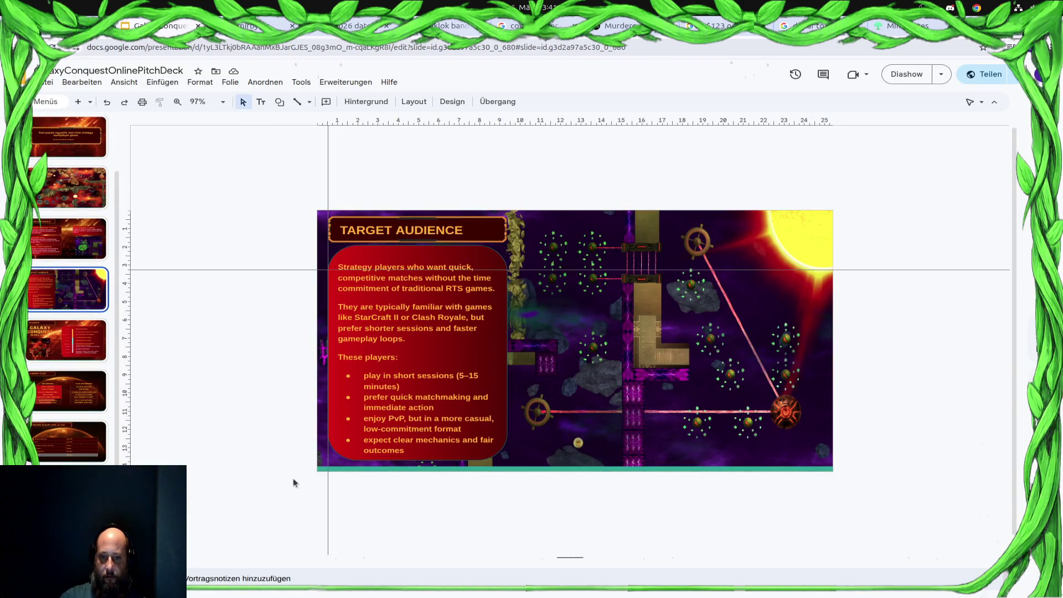
{"action": "left_click", "coordinate": [373, 460]}
{"action": "left_click", "coordinate": [604, 453]}
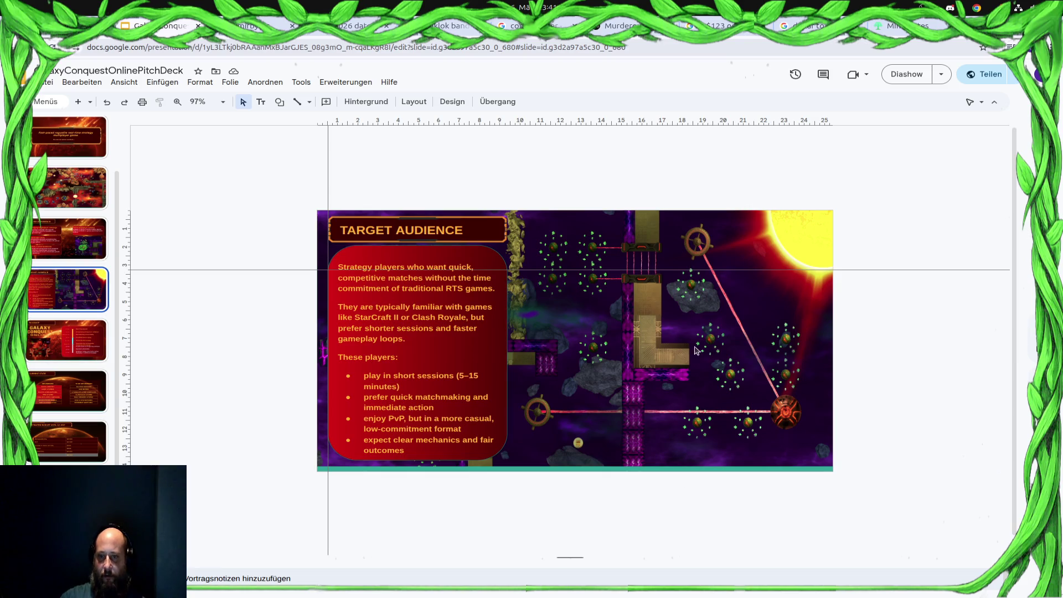
Flip through Roadmap, Current State and Estimated Budget, then open the Datei menu on Current State.
{"action": "left_click", "coordinate": [54, 339]}
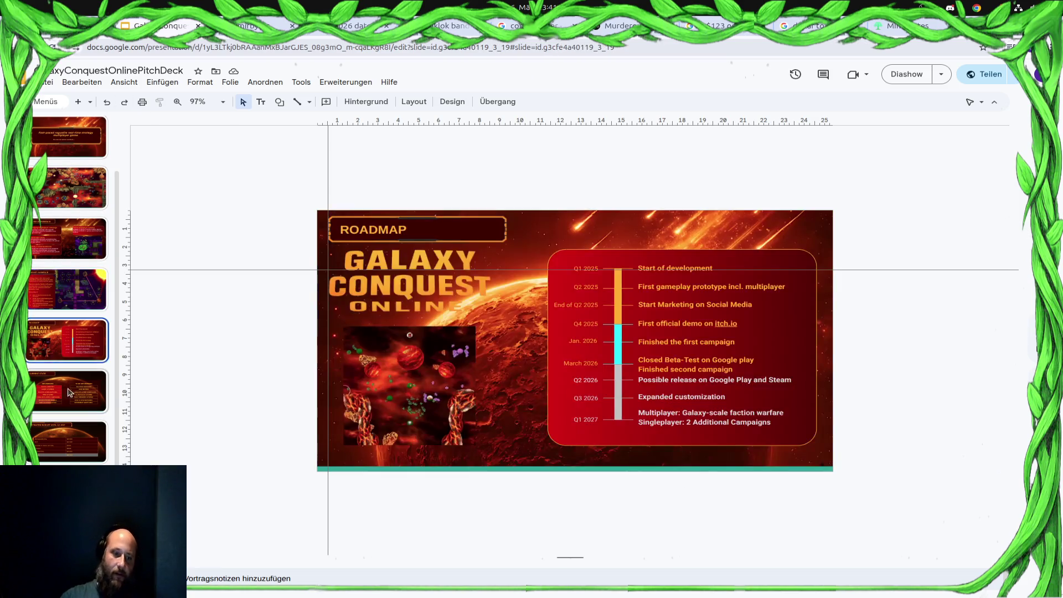
{"action": "left_click", "coordinate": [54, 391]}
{"action": "left_click", "coordinate": [54, 432]}
{"action": "left_click", "coordinate": [53, 391]}
{"action": "left_click", "coordinate": [54, 339]}
{"action": "left_click", "coordinate": [81, 407]}
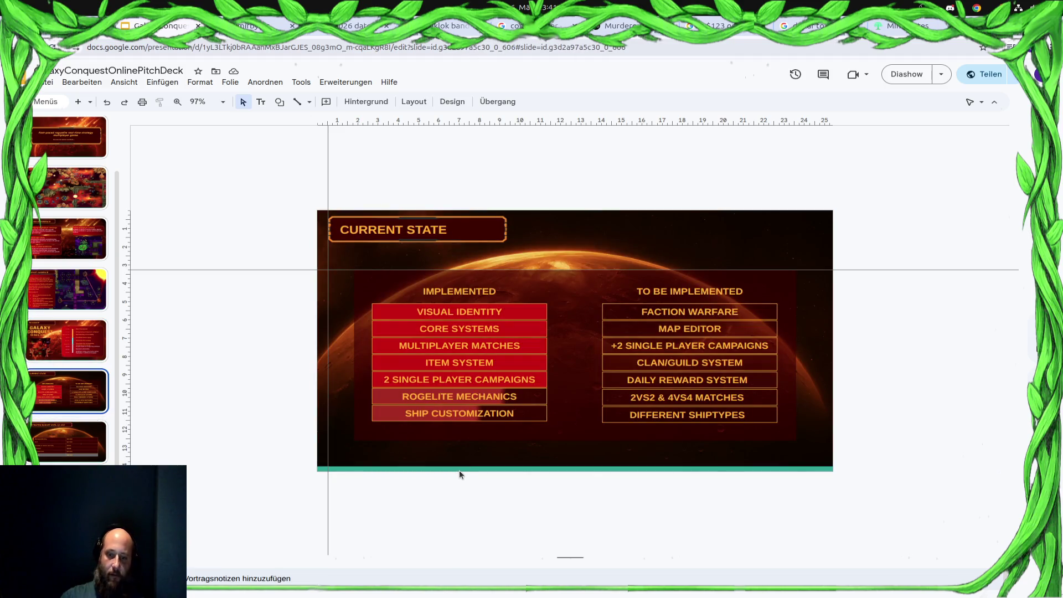
{"action": "left_click", "coordinate": [46, 82]}
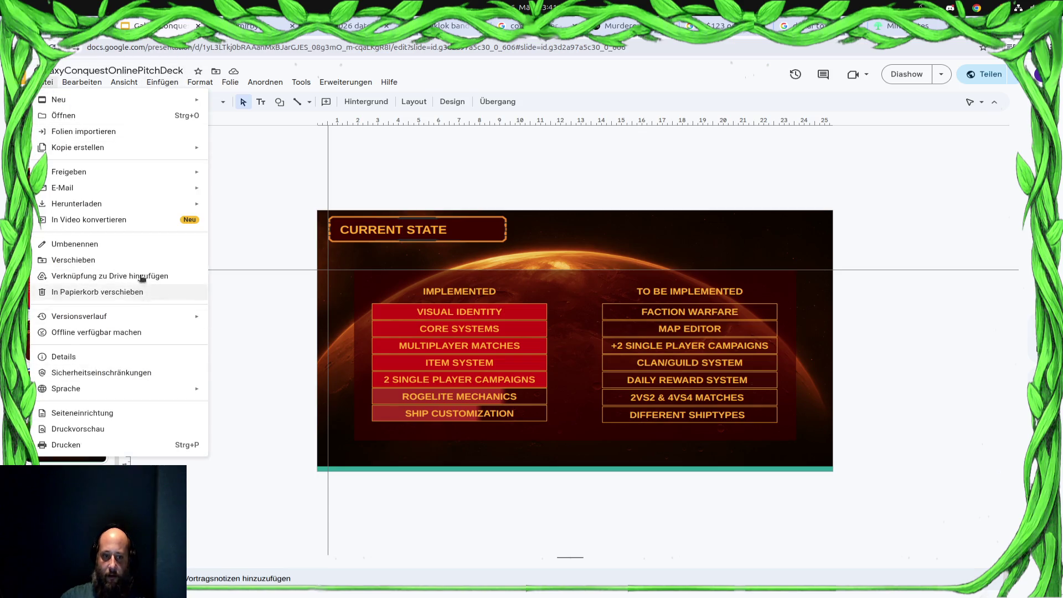
In Seiteneinrichtung choose Benutzerdefiniert in Pixel and apply the 960 × 540 size.
{"action": "left_click", "coordinate": [120, 413]}
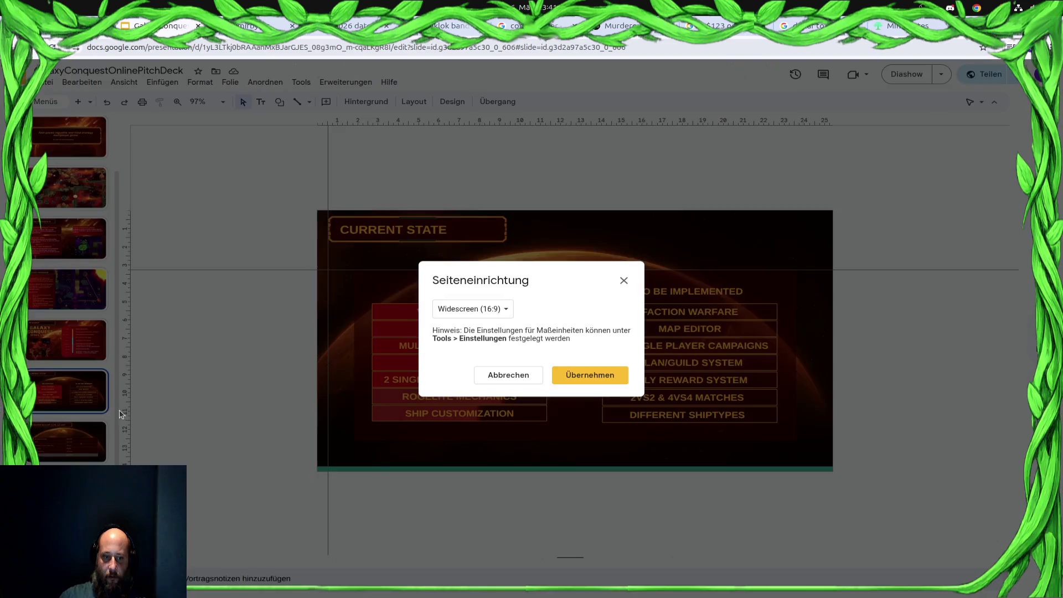
{"action": "left_click", "coordinate": [481, 308]}
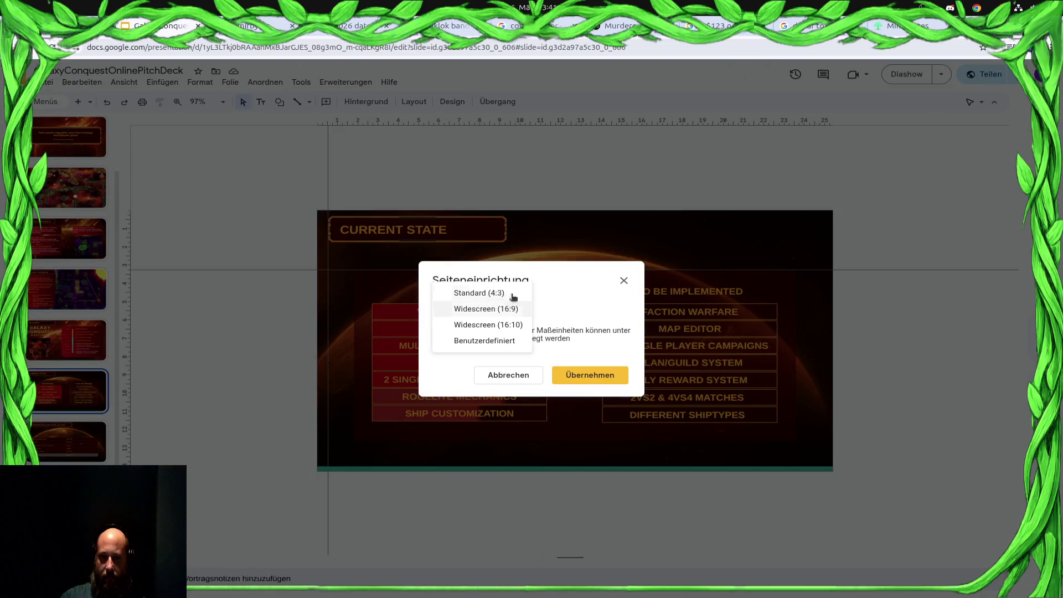
{"action": "left_click", "coordinate": [490, 341]}
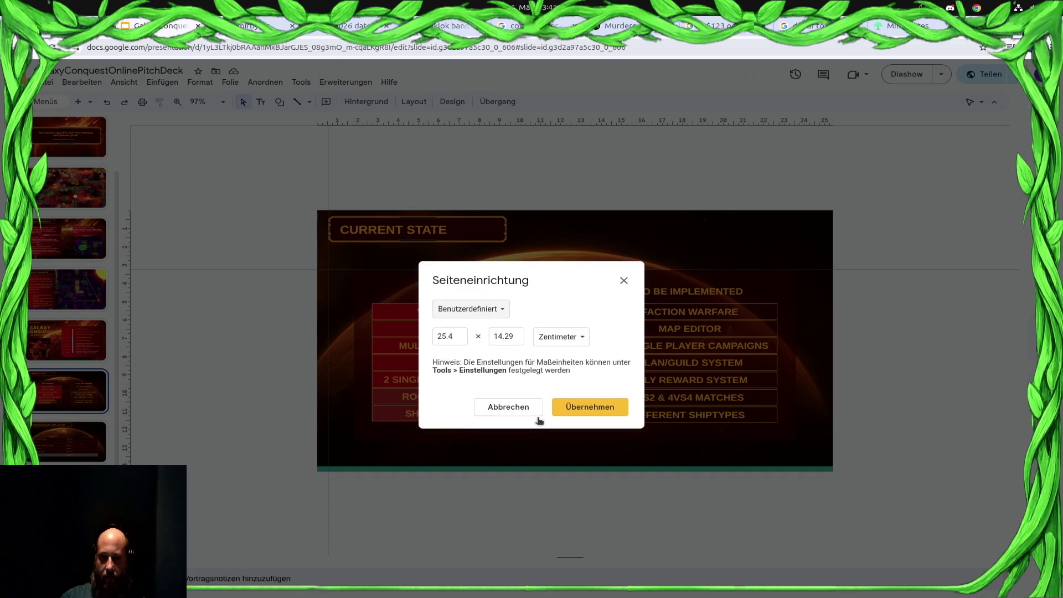
{"action": "left_click", "coordinate": [461, 336]}
{"action": "left_click", "coordinate": [563, 338]}
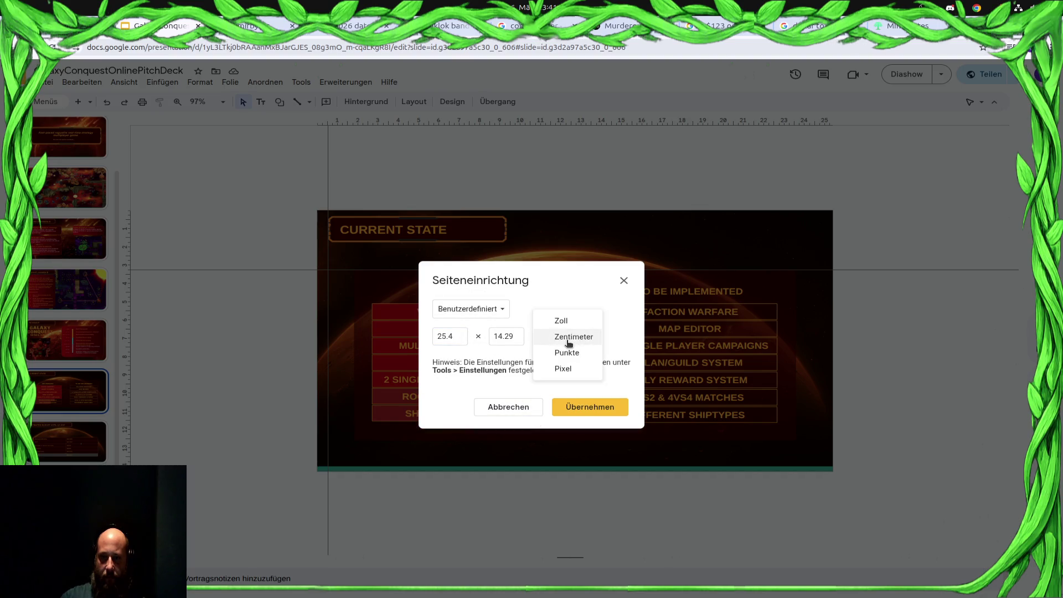
{"action": "left_click", "coordinate": [567, 370]}
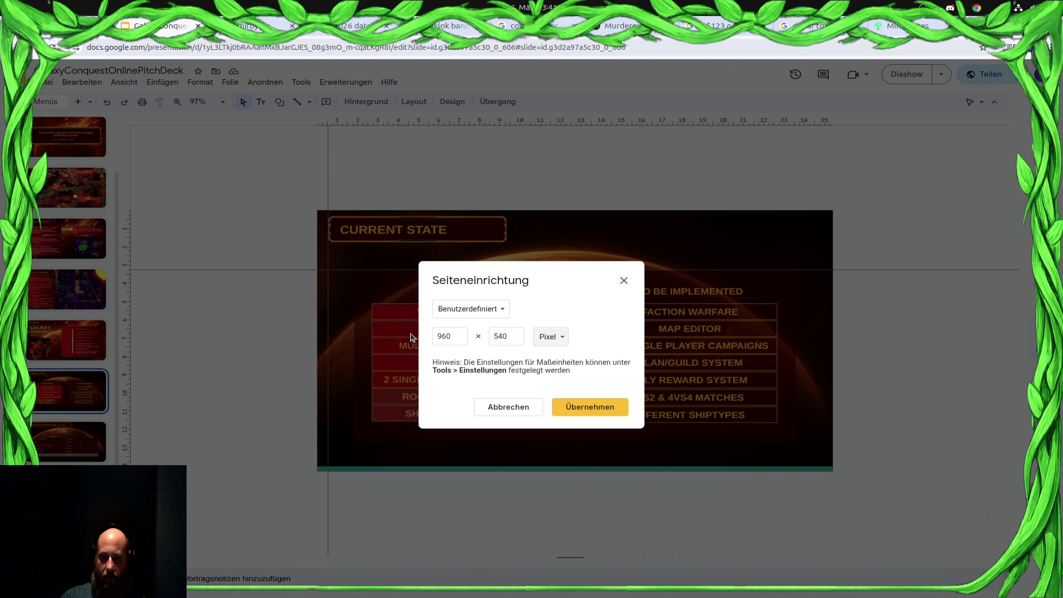
{"action": "left_click", "coordinate": [466, 337]}
{"action": "left_click", "coordinate": [622, 407]}
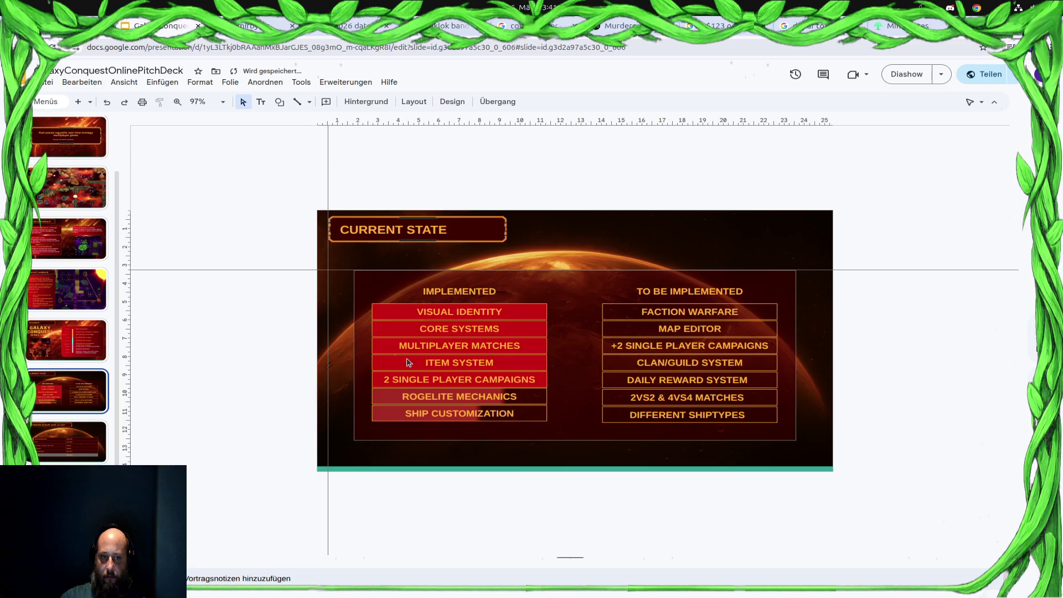
Reopen page setup, change the height from 540 to 500 pixels and apply 960 × 500.
{"action": "left_click", "coordinate": [45, 82]}
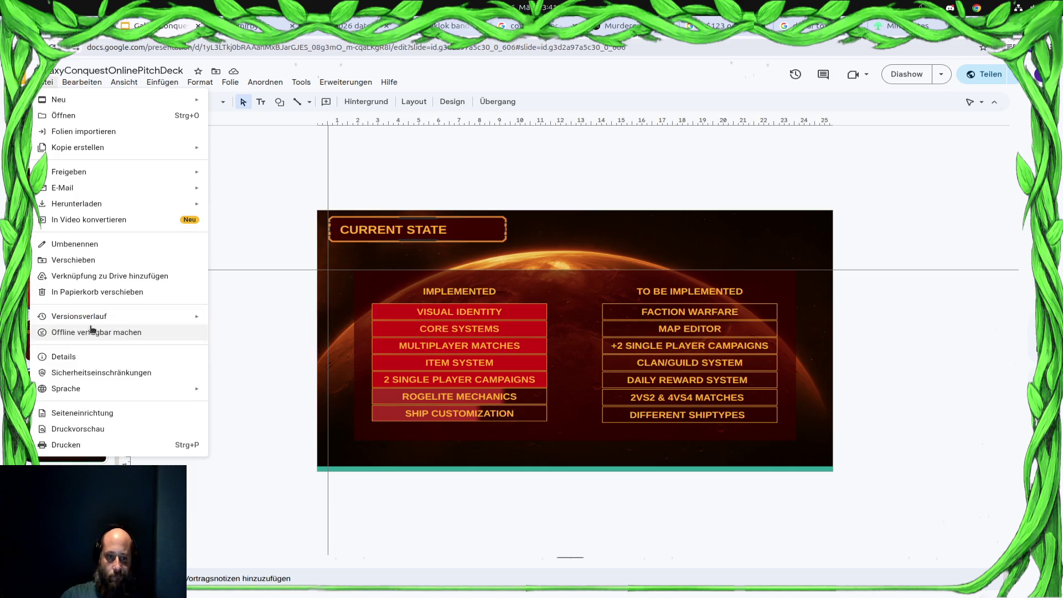
{"action": "left_click", "coordinate": [100, 412]}
{"action": "left_click", "coordinate": [495, 309]}
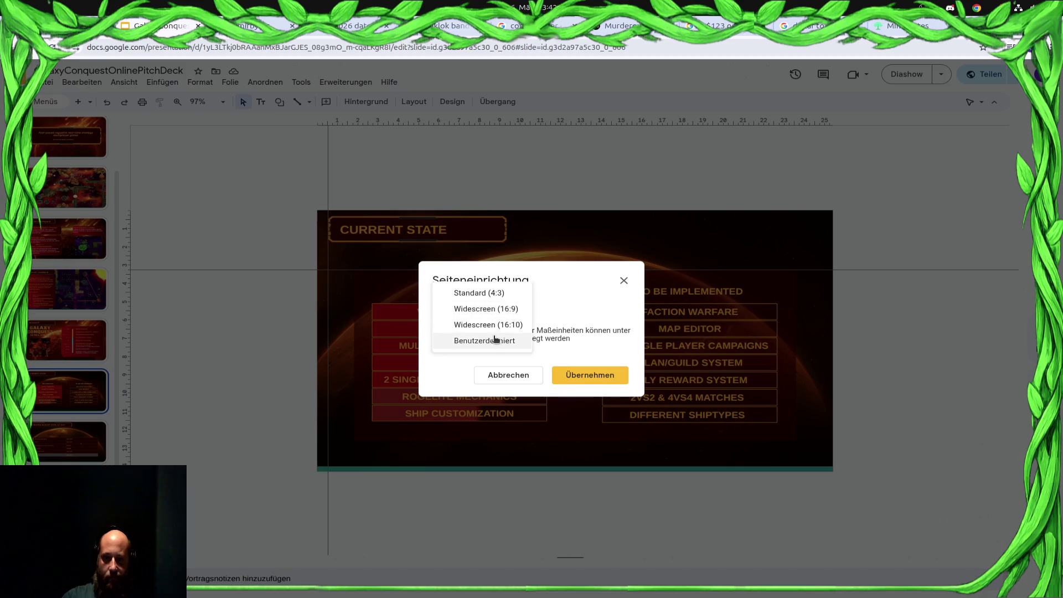
{"action": "left_click", "coordinate": [494, 342]}
{"action": "left_click", "coordinate": [580, 343]}
{"action": "left_click", "coordinate": [555, 368]}
{"action": "left_click_drag", "start_coordinate": [511, 337], "coordinate": [486, 336]}
{"action": "type", "text": "500"}
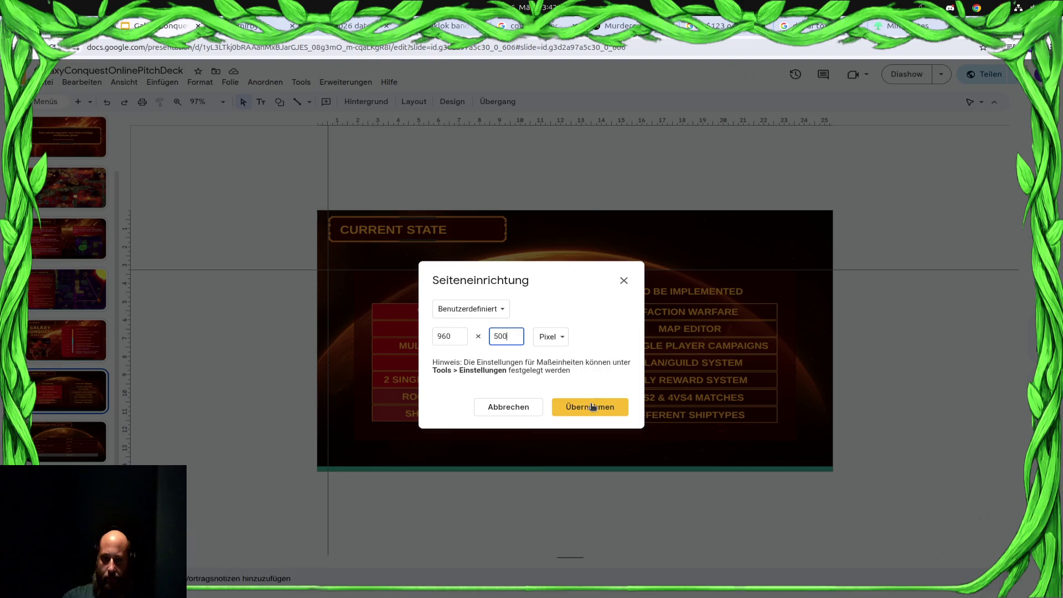
{"action": "left_click", "coordinate": [592, 411]}
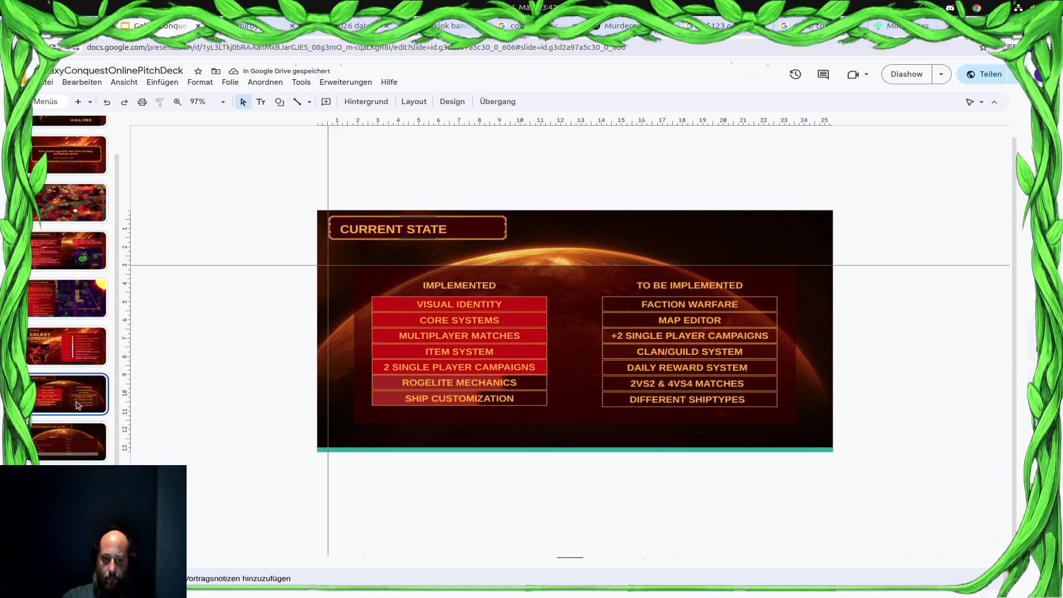
{"action": "scroll", "coordinate": [71, 432], "scroll_direction": "up", "scroll_amount": 1}
Step back through the filmstrip to the asteroid-field screenshot slide.
{"action": "left_click", "coordinate": [75, 384]}
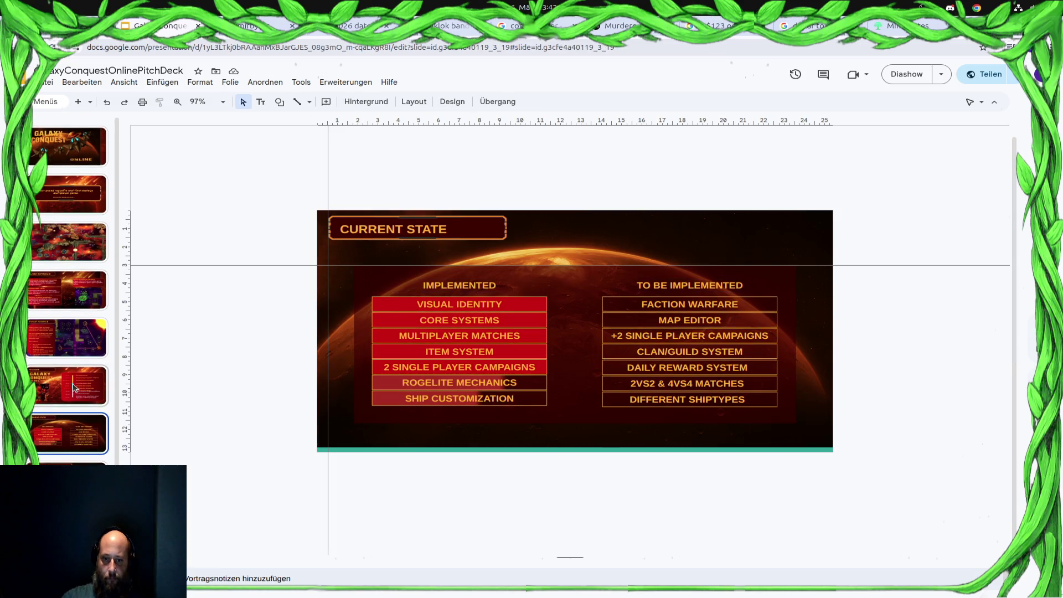
{"action": "left_click", "coordinate": [80, 336]}
{"action": "left_click", "coordinate": [84, 277]}
{"action": "left_click", "coordinate": [80, 258]}
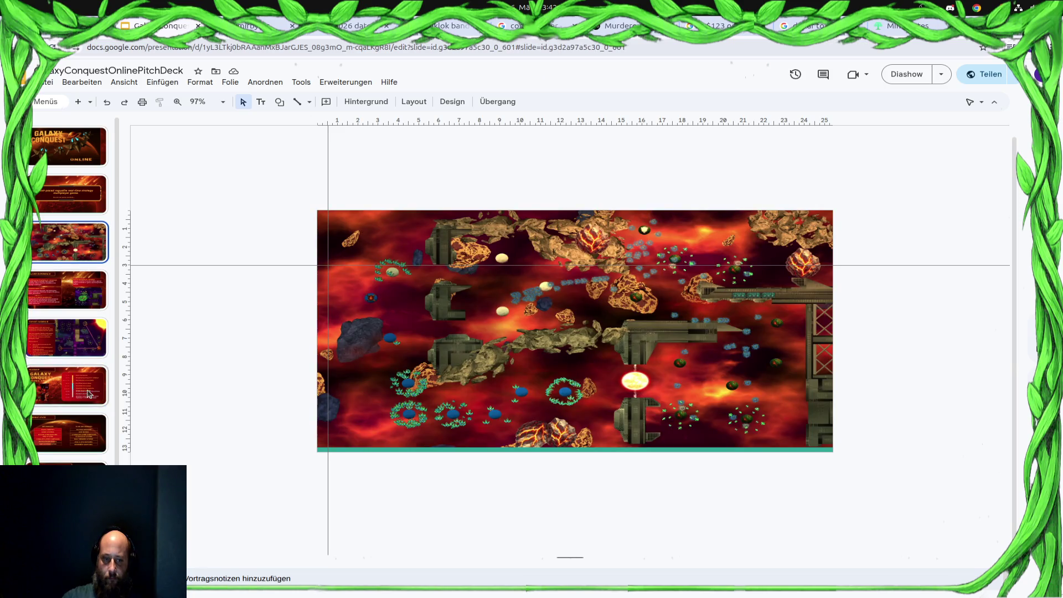
{"action": "left_click", "coordinate": [47, 82]}
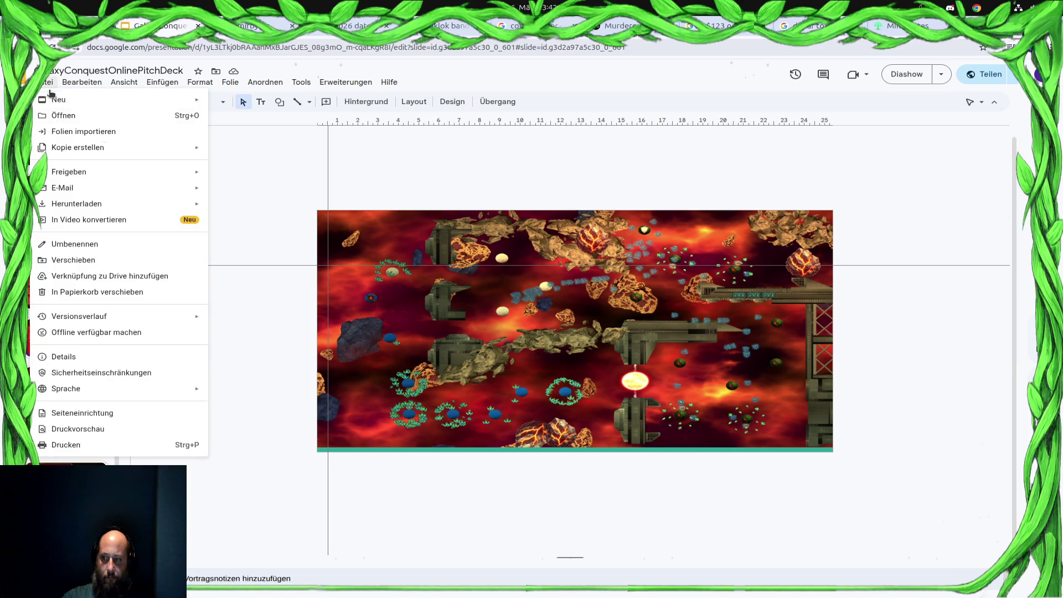
{"action": "key", "text": "Escape"}
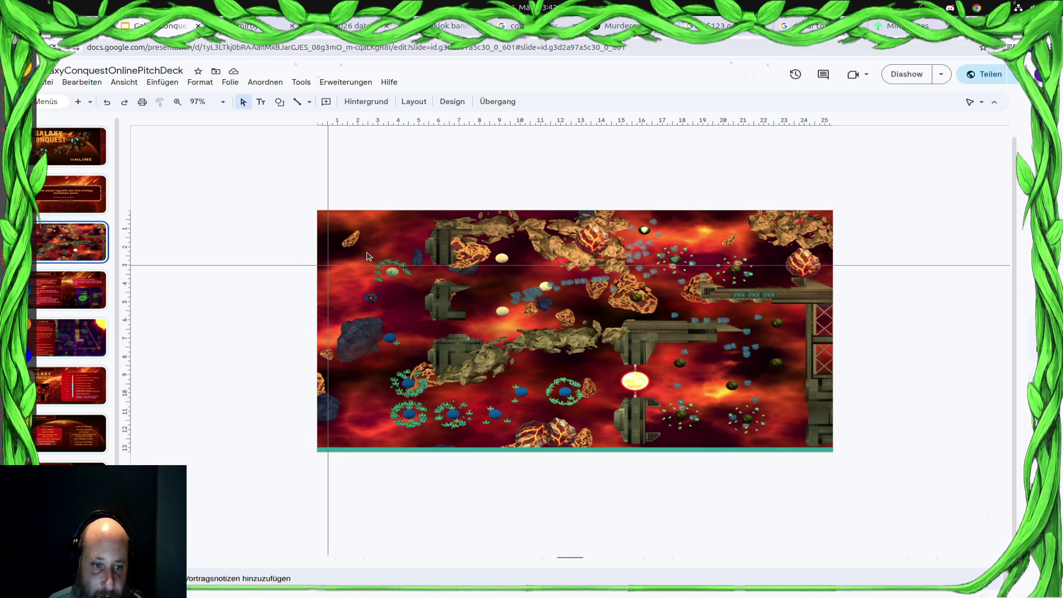
Set the page size to Widescreen (16:9) in Seiteneinrichtung and apply it.
{"action": "left_click", "coordinate": [43, 82]}
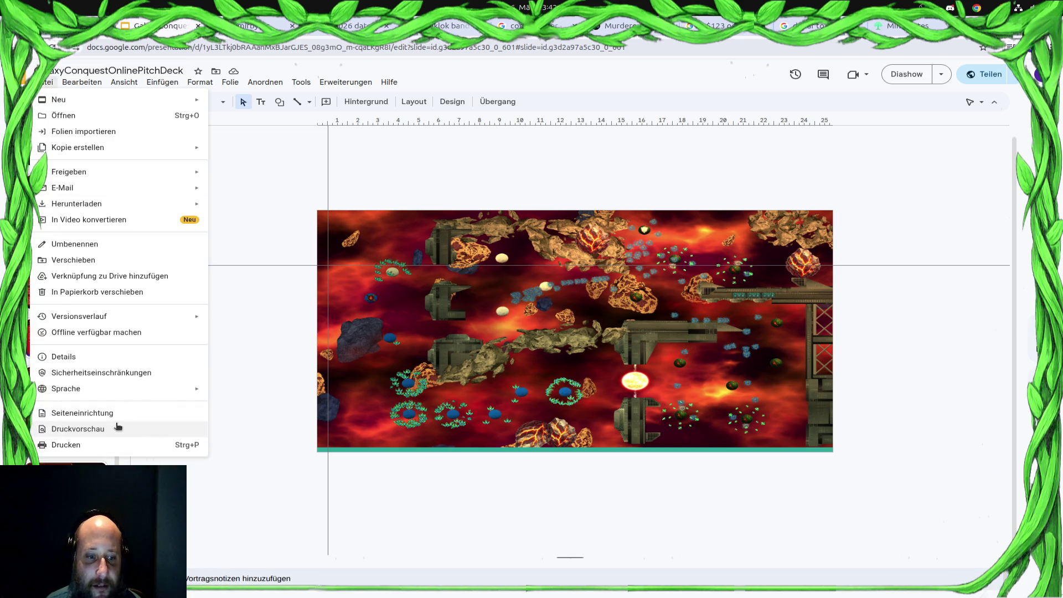
{"action": "left_click", "coordinate": [117, 413]}
{"action": "left_click", "coordinate": [561, 321]}
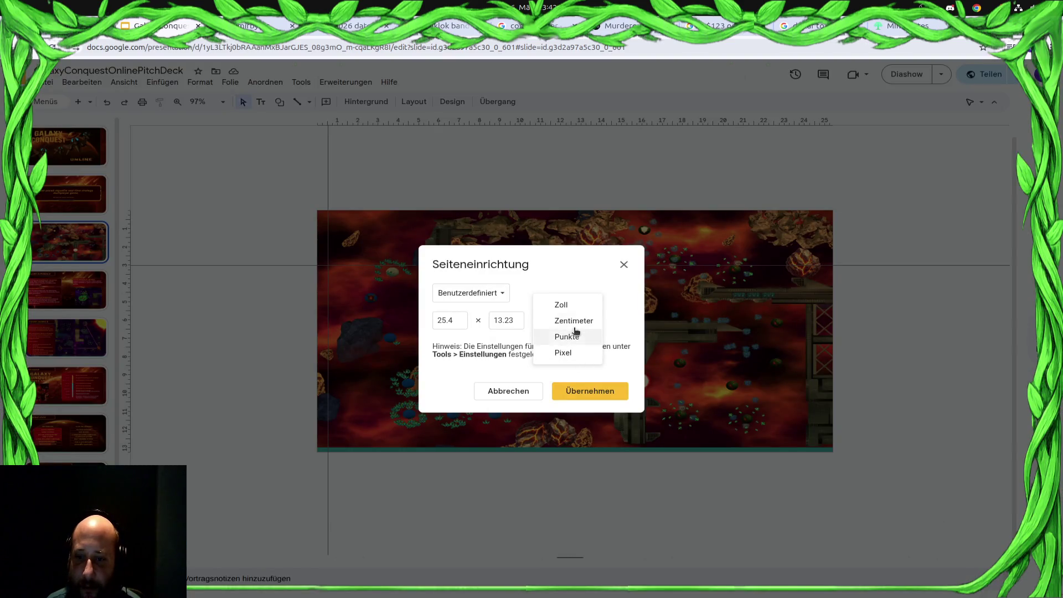
{"action": "left_click", "coordinate": [453, 293]}
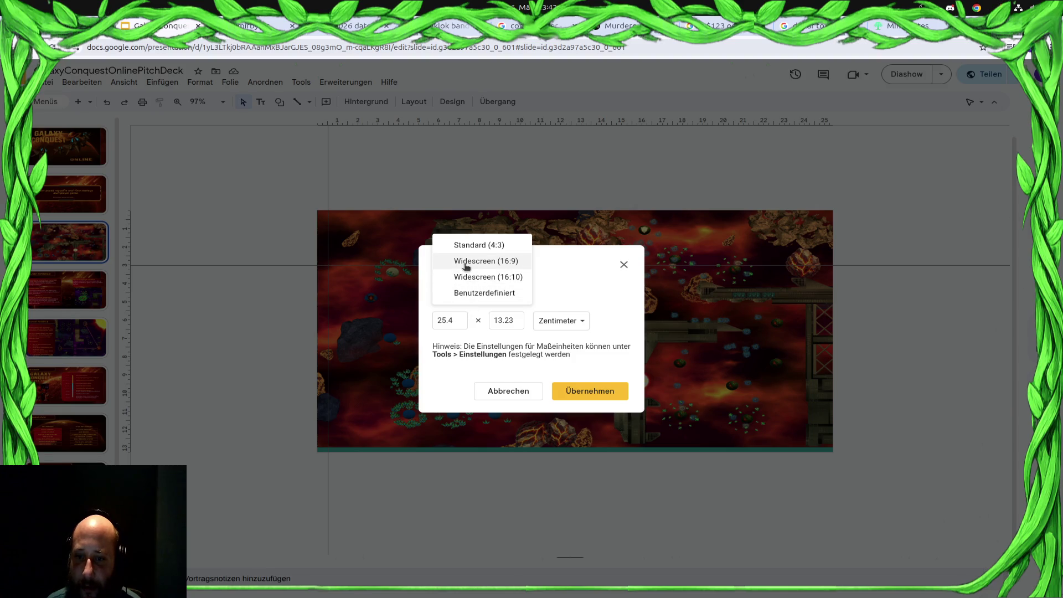
{"action": "left_click", "coordinate": [466, 261]}
{"action": "left_click", "coordinate": [592, 364]}
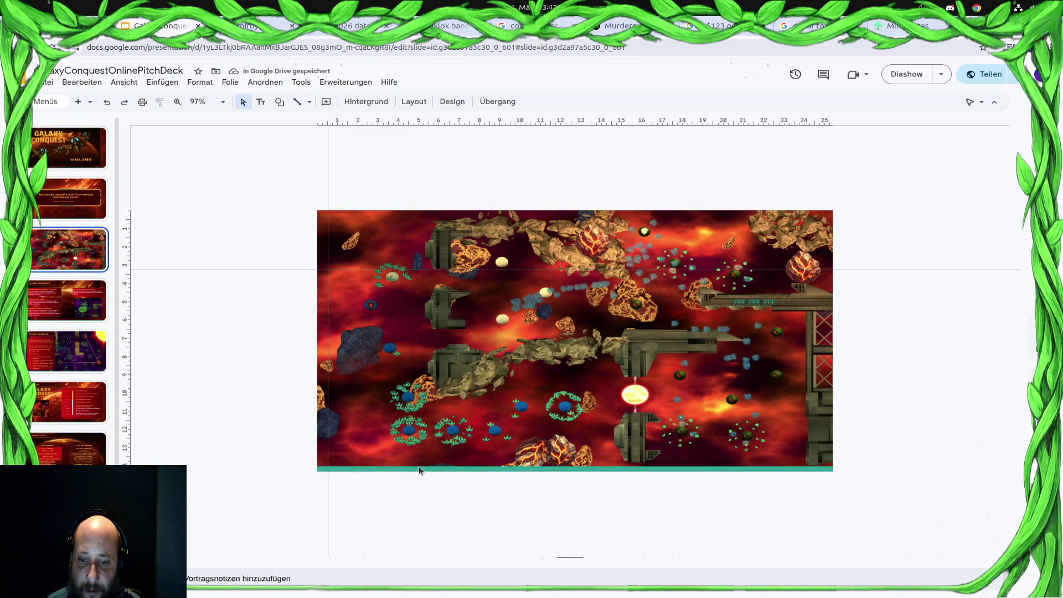
{"action": "scroll", "coordinate": [515, 490], "scroll_direction": "up", "scroll_amount": 2, "text": "ctrl"}
{"action": "scroll", "coordinate": [515, 491], "scroll_direction": "up", "scroll_amount": 3, "text": "ctrl"}
{"action": "scroll", "coordinate": [519, 495], "scroll_direction": "up", "scroll_amount": 5, "text": "ctrl"}
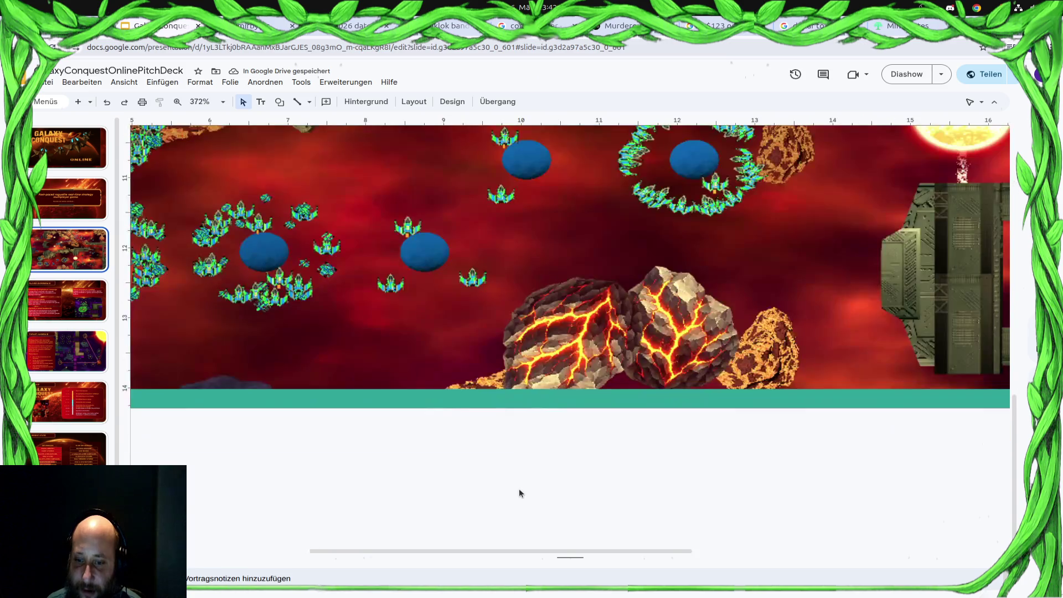
{"action": "scroll", "coordinate": [520, 488], "scroll_direction": "up", "scroll_amount": 5, "text": "ctrl"}
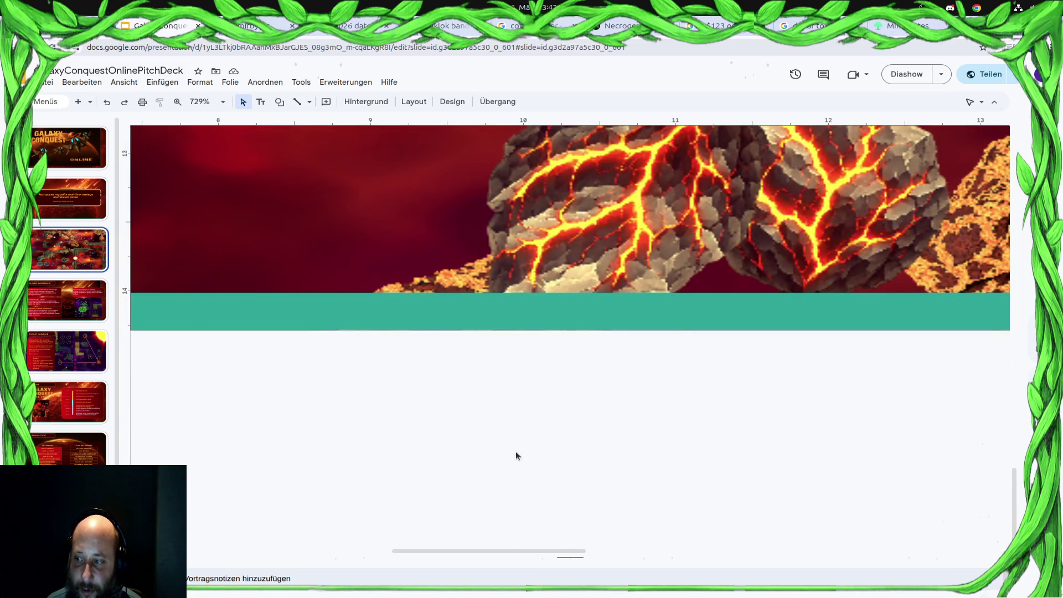
{"action": "scroll", "coordinate": [516, 456], "scroll_direction": "down", "scroll_amount": 4, "text": "ctrl"}
{"action": "scroll", "coordinate": [515, 456], "scroll_direction": "down", "scroll_amount": 4, "text": "ctrl"}
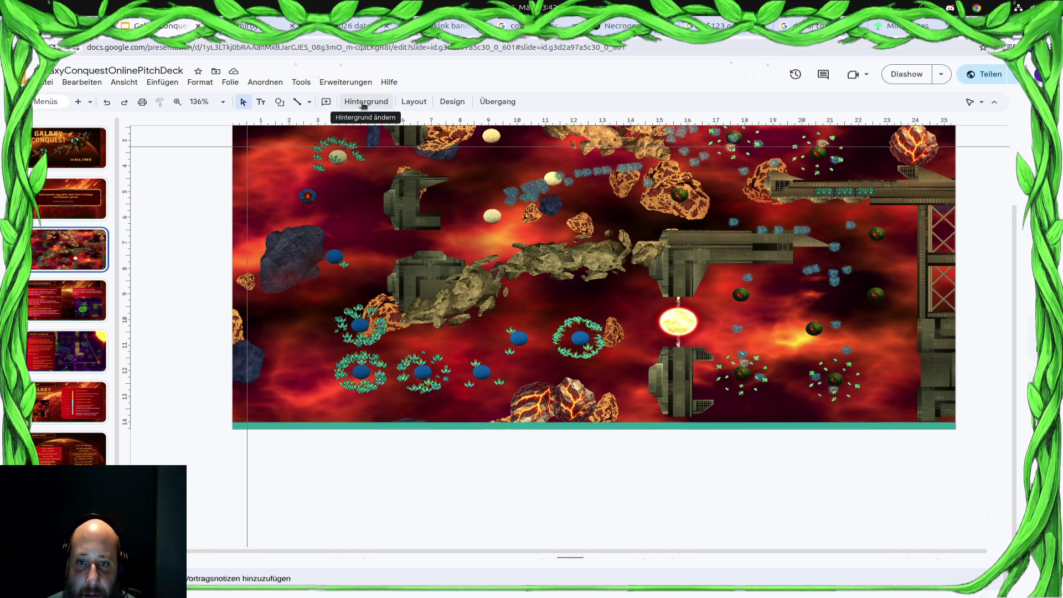
Apply the Leer layout to the space-battle slide and move to the features slide.
{"action": "left_click", "coordinate": [407, 103]}
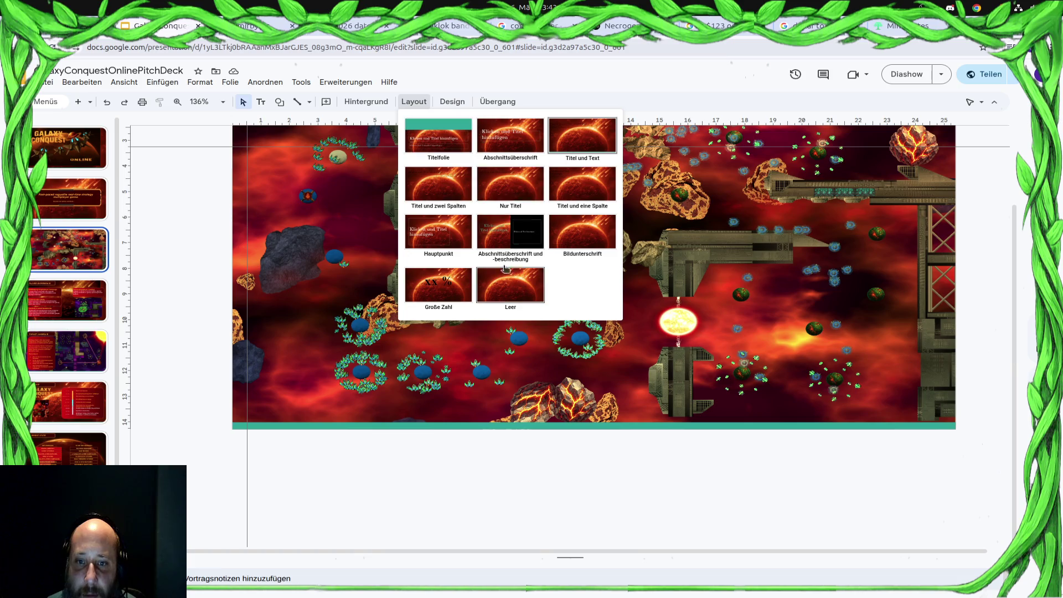
{"action": "left_click", "coordinate": [524, 290]}
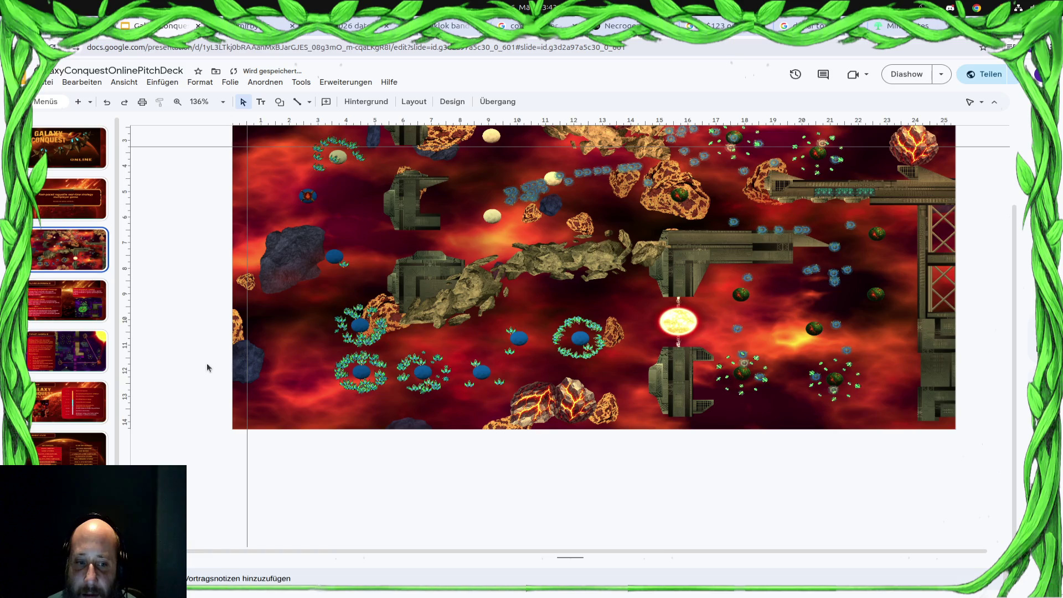
{"action": "left_click", "coordinate": [67, 299]}
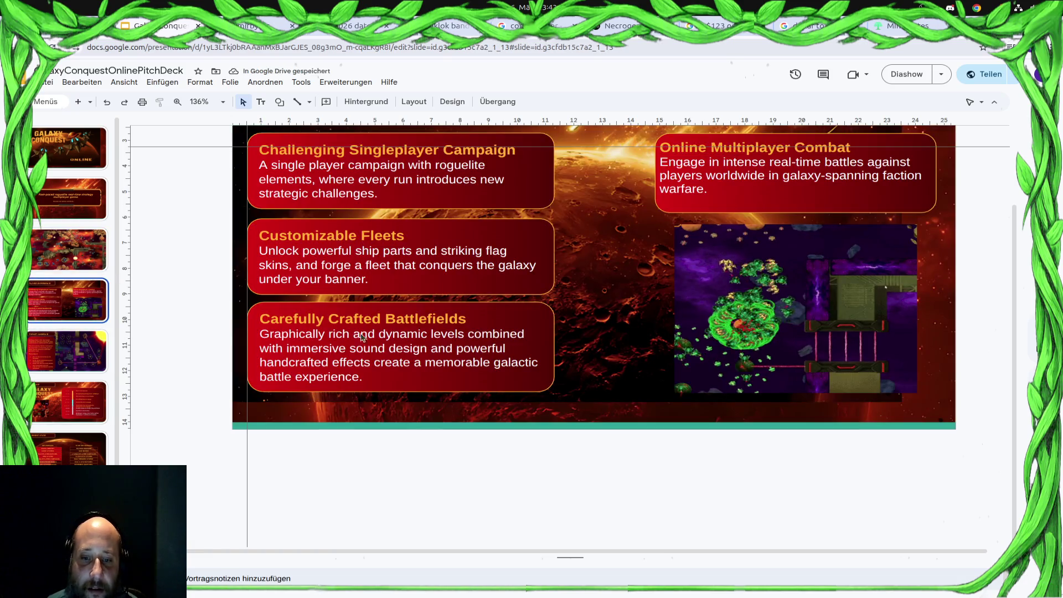
Switch the features slide to the Leer layout, removing the stray title.
{"action": "left_click", "coordinate": [414, 101]}
{"action": "left_click", "coordinate": [549, 278]}
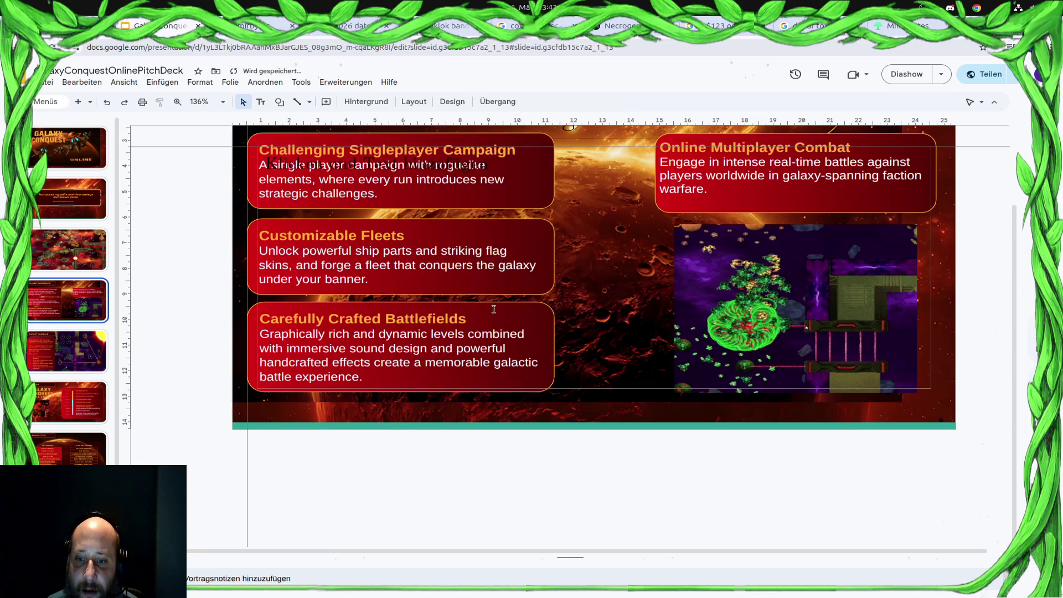
{"action": "left_click", "coordinate": [407, 102]}
{"action": "left_click", "coordinate": [526, 276]}
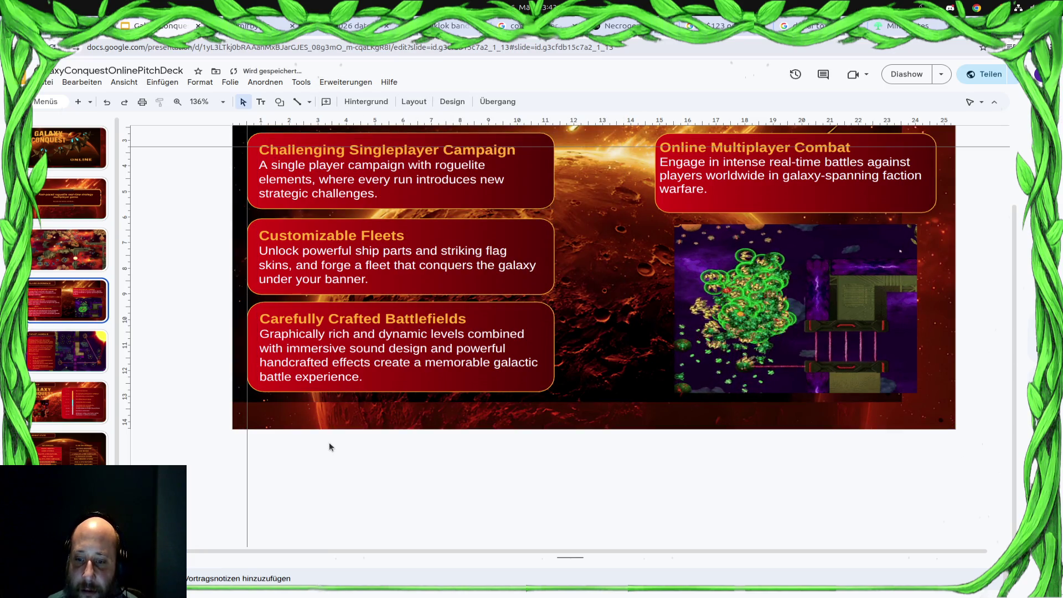
Stretch the background image to the slide's bottom-right corner and move to the next slide.
{"action": "left_click", "coordinate": [581, 397]}
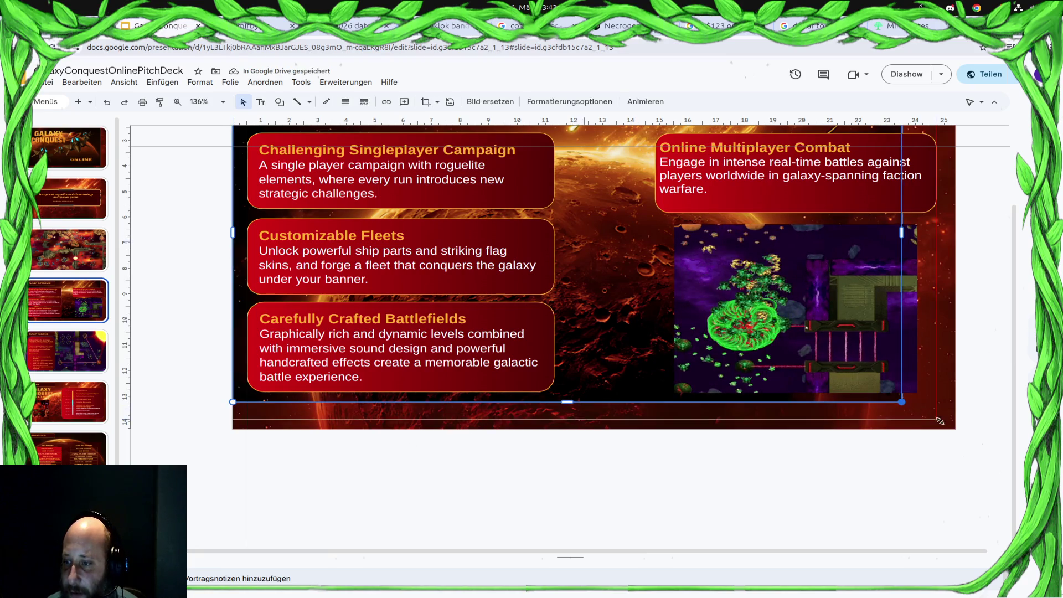
{"action": "left_click_drag", "start_coordinate": [953, 430], "coordinate": [955, 430]}
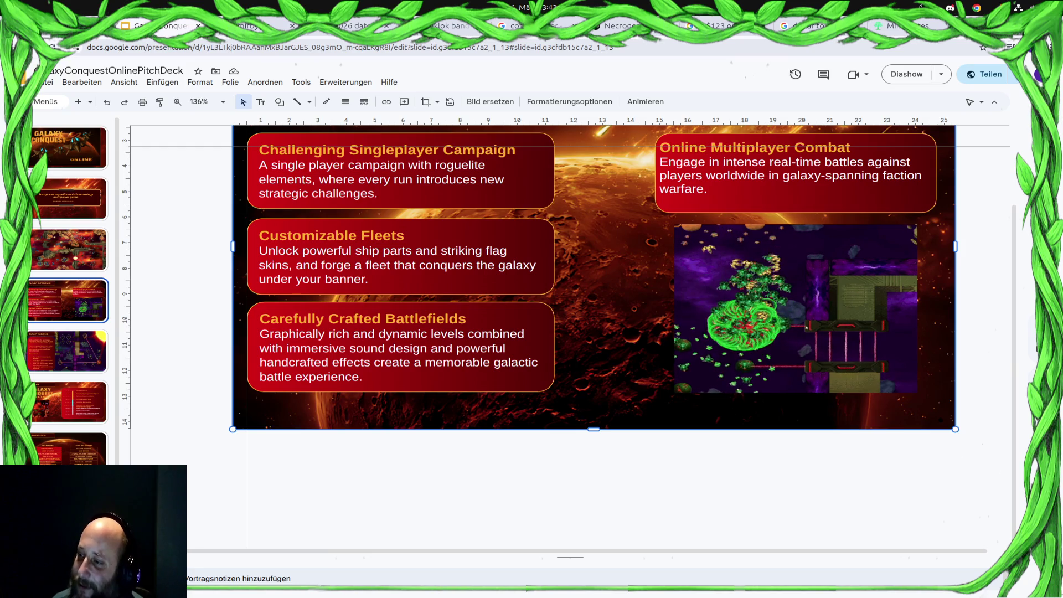
{"action": "key", "text": "Page_Down"}
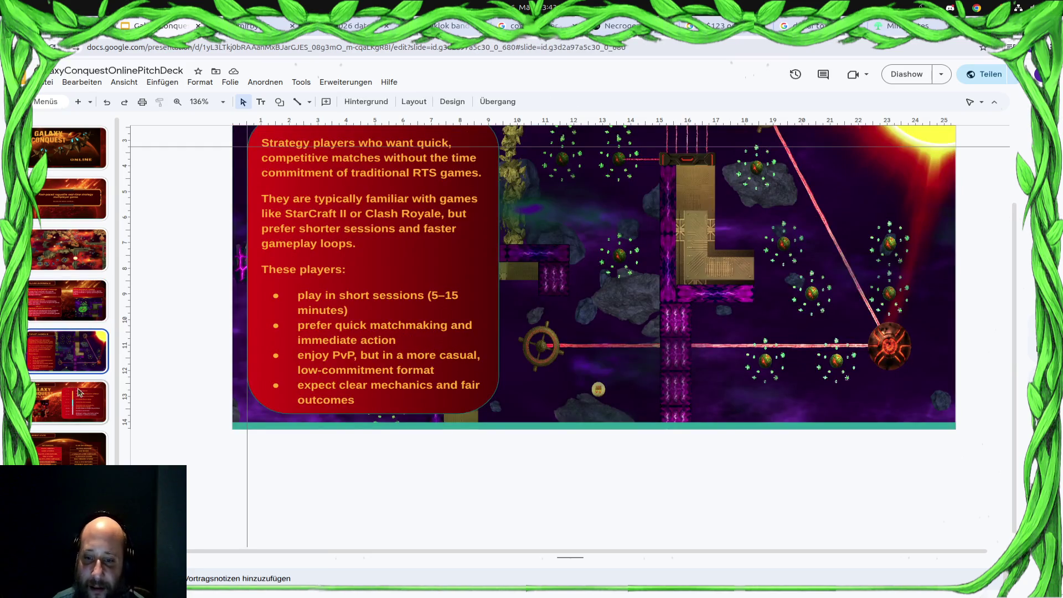
Apply the Leer layout to the Target Audience and budget table slides.
{"action": "left_click", "coordinate": [452, 101]}
{"action": "left_click", "coordinate": [414, 102]}
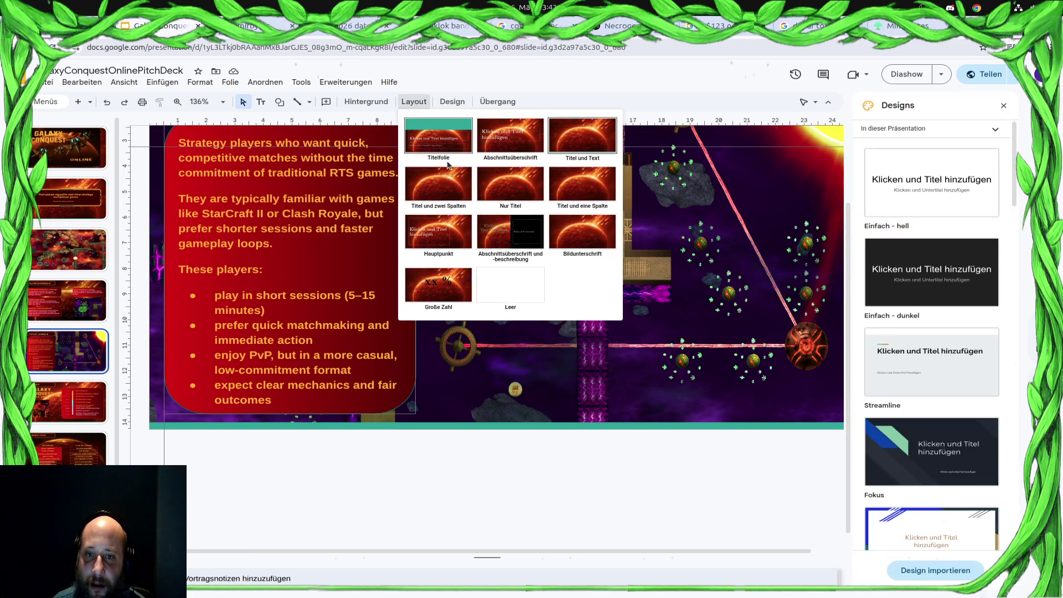
{"action": "left_click", "coordinate": [549, 287]}
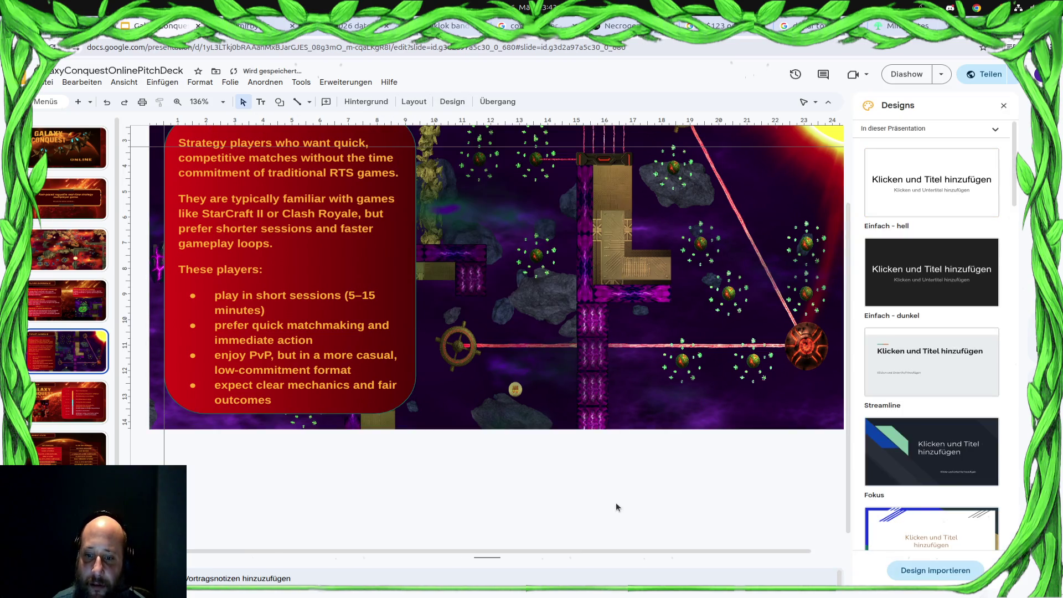
{"action": "scroll", "coordinate": [58, 457], "scroll_direction": "down", "scroll_amount": 2}
{"action": "left_click", "coordinate": [65, 462]}
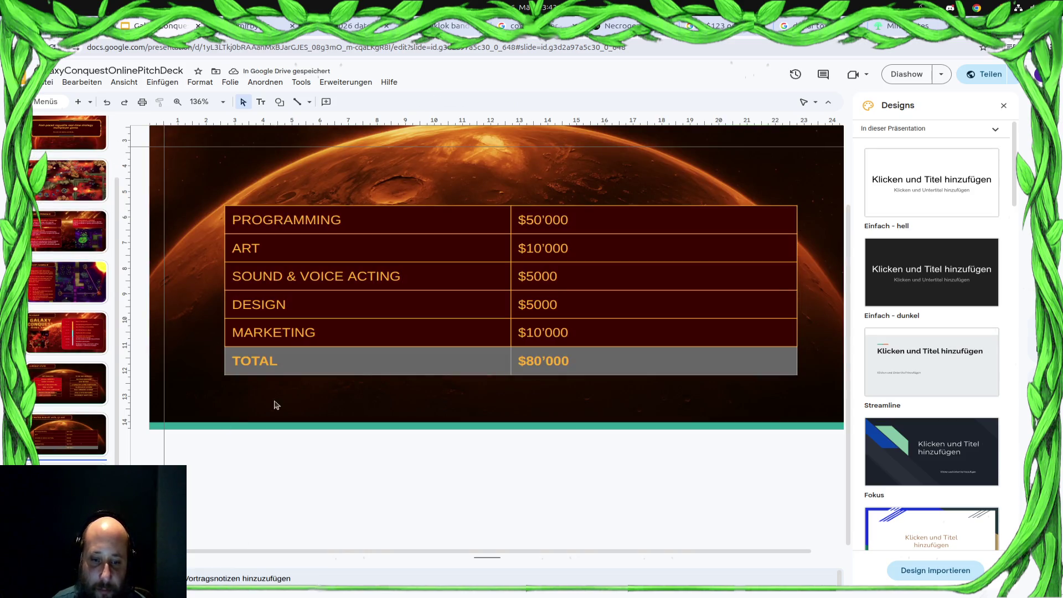
{"action": "left_click", "coordinate": [301, 81]}
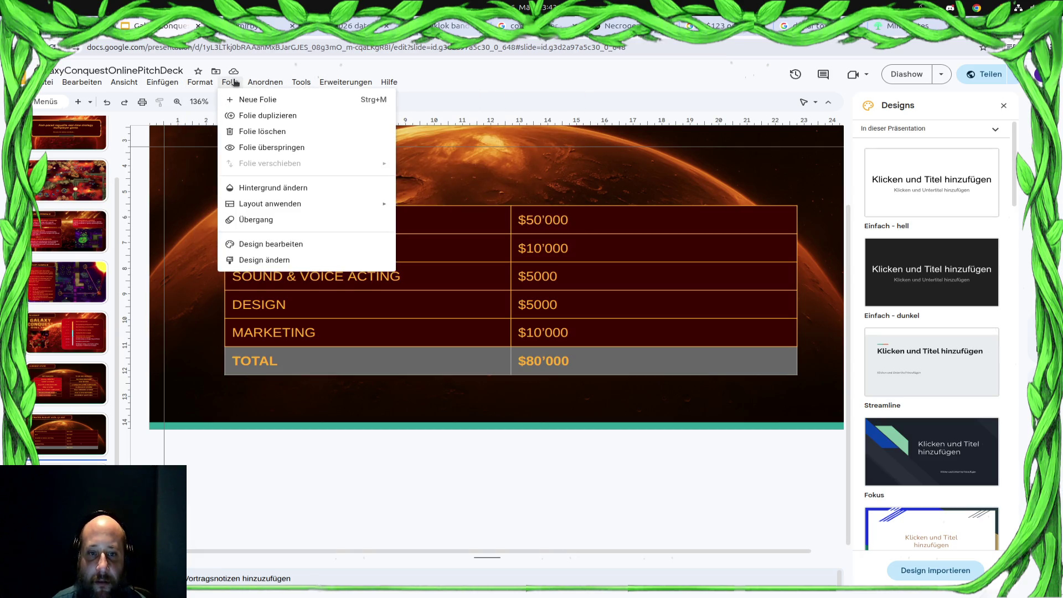
{"action": "left_click", "coordinate": [526, 213]}
{"action": "left_click", "coordinate": [357, 480]}
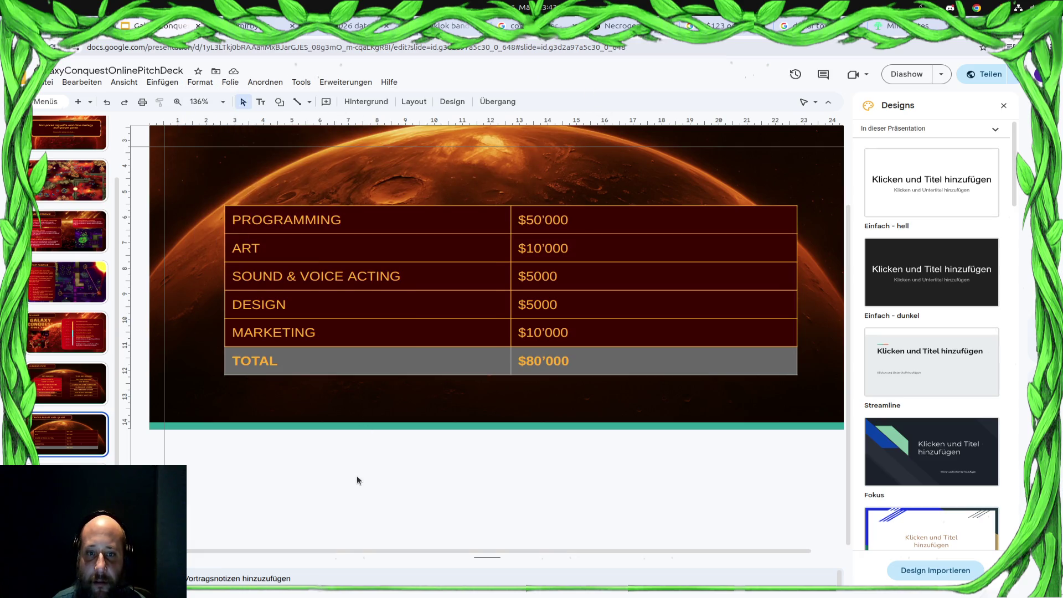
{"action": "left_click", "coordinate": [416, 102]}
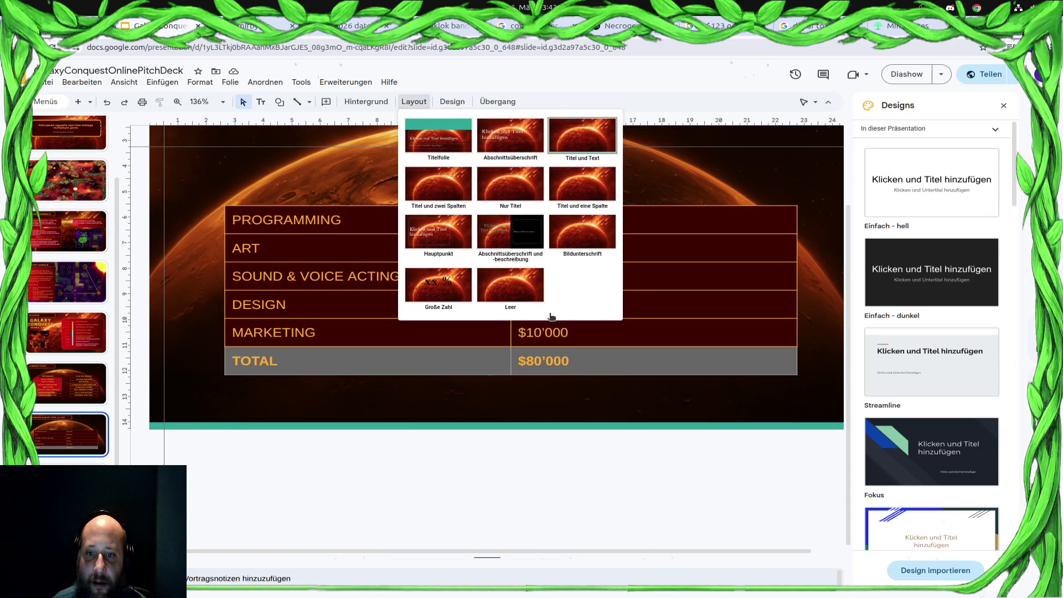
{"action": "left_click", "coordinate": [510, 286]}
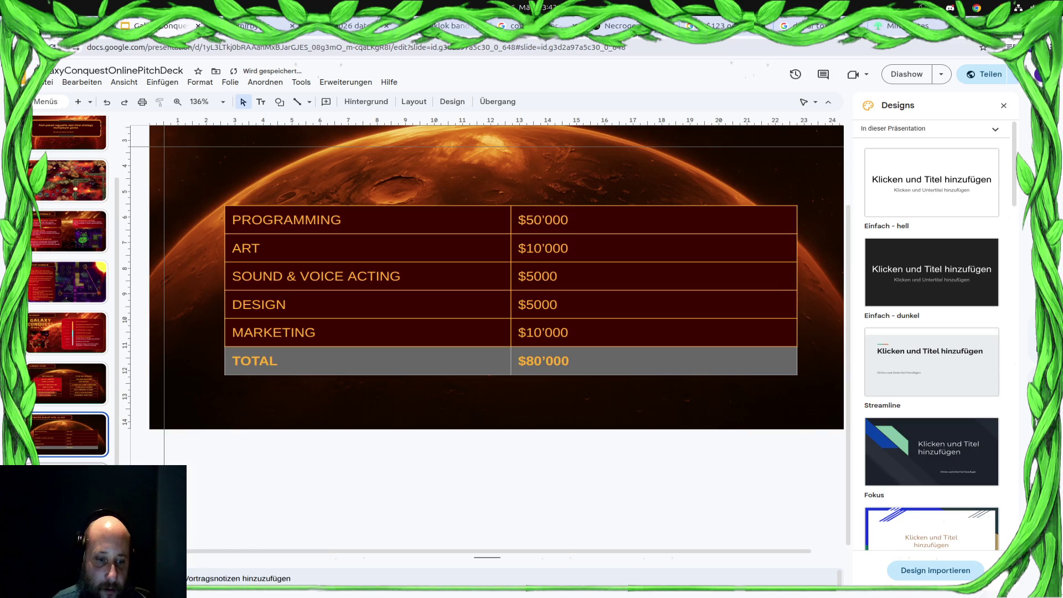
Apply the Leer layout to the team and thank-you slides.
{"action": "key", "text": "Down"}
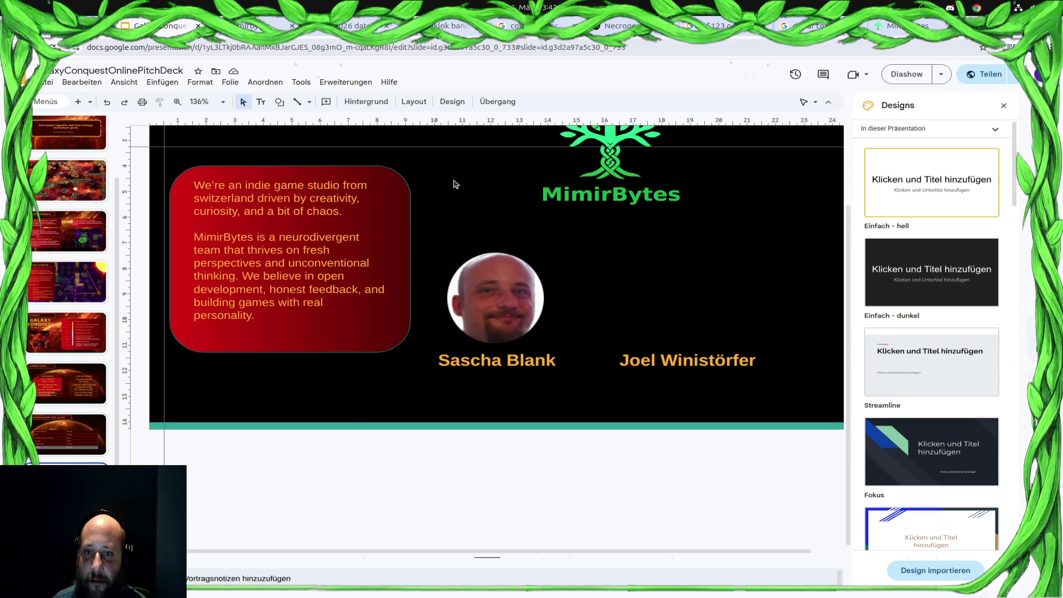
{"action": "left_click", "coordinate": [414, 102]}
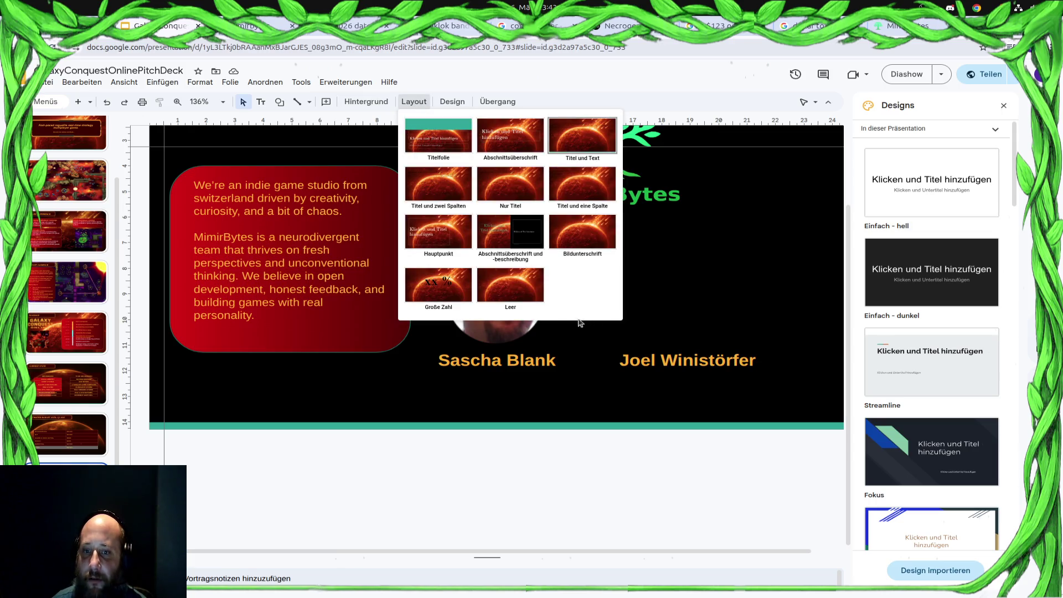
{"action": "left_click", "coordinate": [529, 293]}
{"action": "scroll", "coordinate": [446, 359], "scroll_direction": "up", "scroll_amount": 1}
{"action": "left_click", "coordinate": [449, 353]}
{"action": "left_click", "coordinate": [275, 288]}
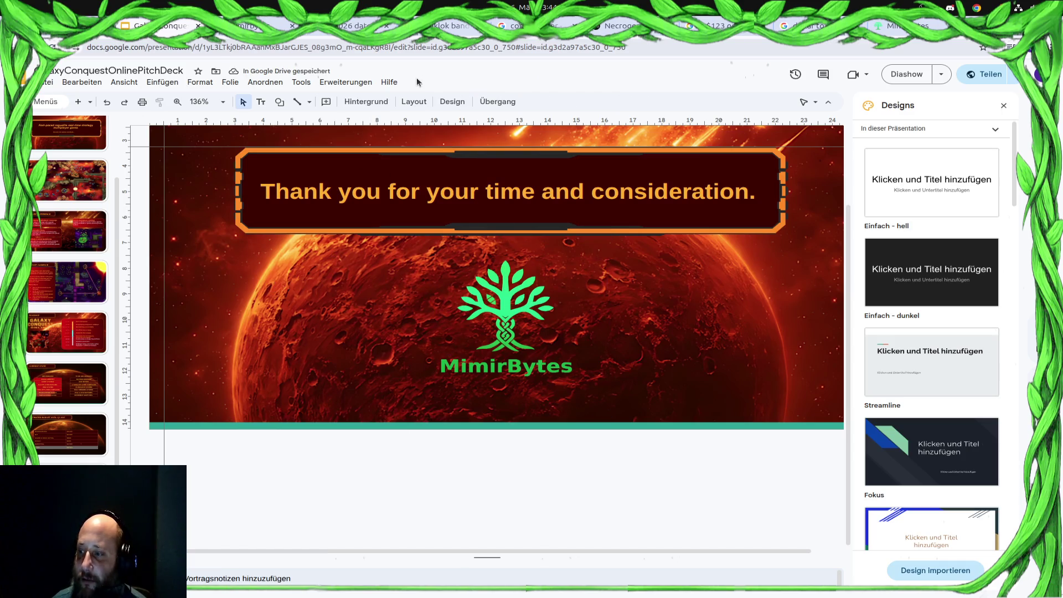
{"action": "left_click", "coordinate": [413, 101]}
{"action": "left_click", "coordinate": [510, 286]}
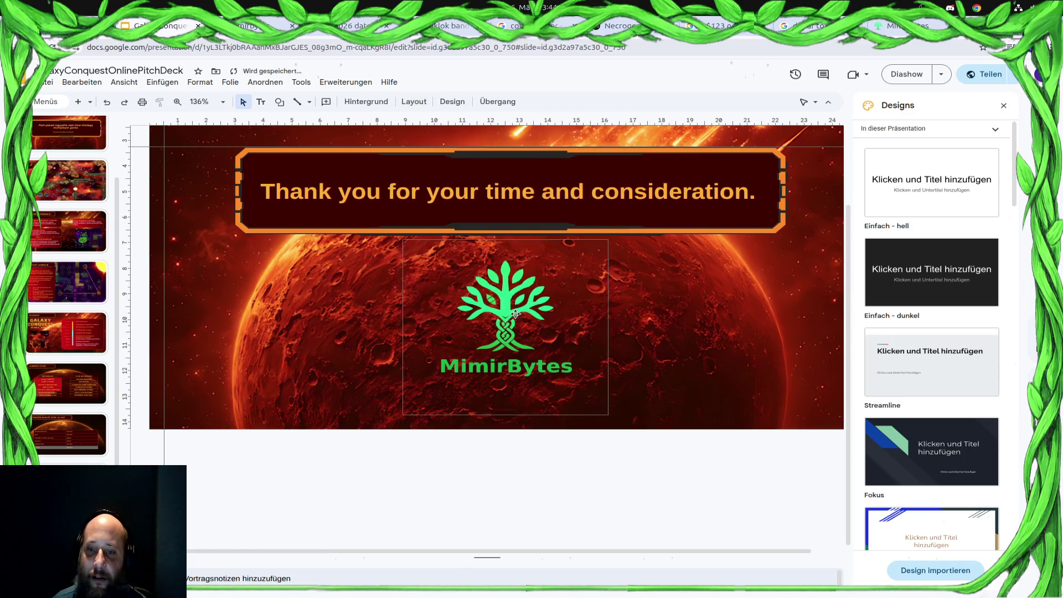
Navigate to the Implemented / To Be Implemented slide and give it the Leer layout.
{"action": "left_click", "coordinate": [67, 481]}
{"action": "left_click", "coordinate": [88, 425]}
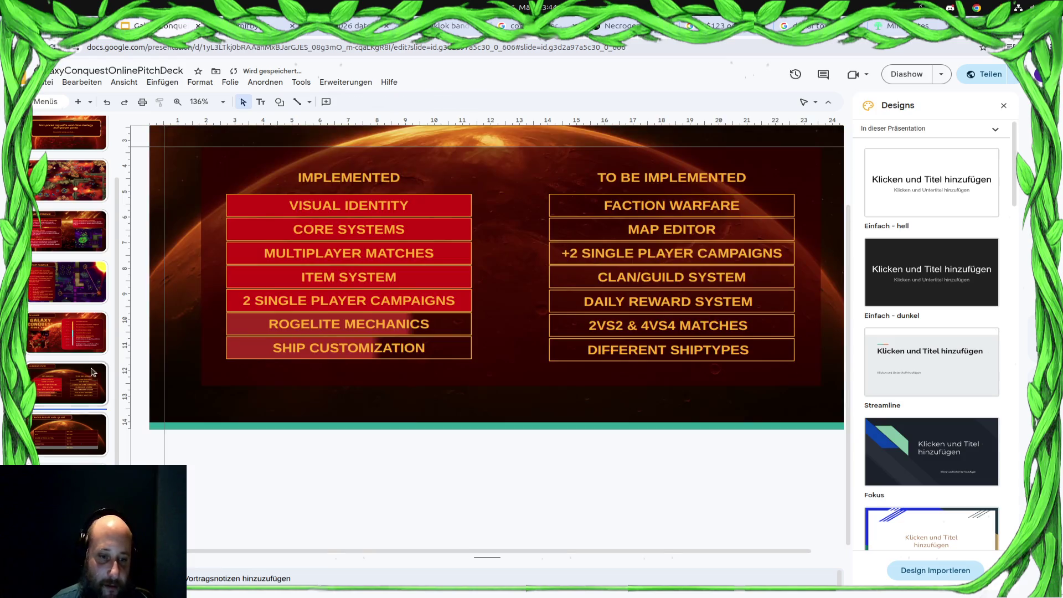
{"action": "left_click", "coordinate": [89, 424]}
{"action": "left_click", "coordinate": [414, 102]}
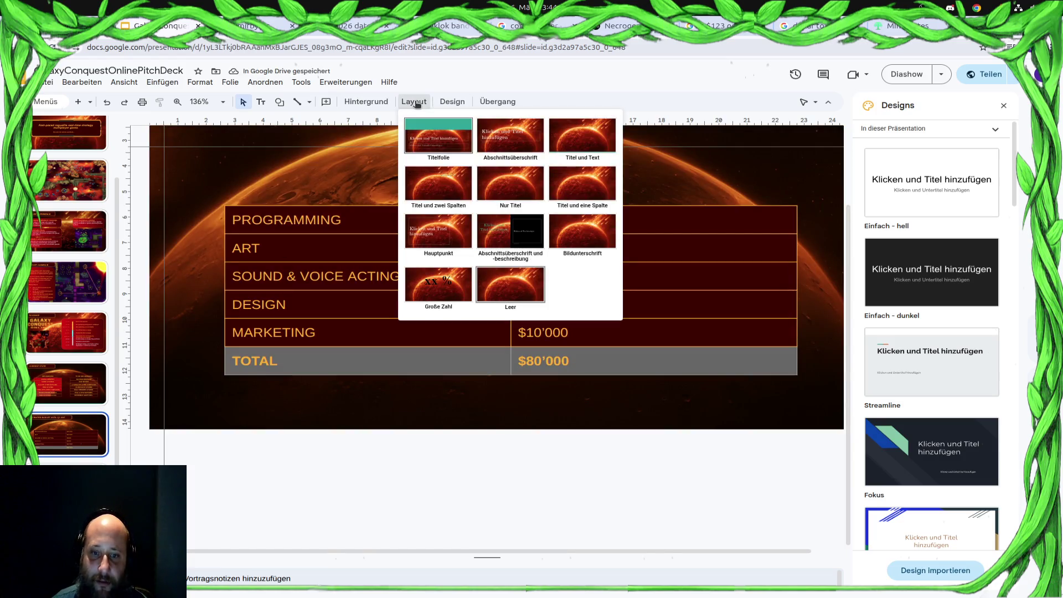
{"action": "left_click", "coordinate": [452, 102]}
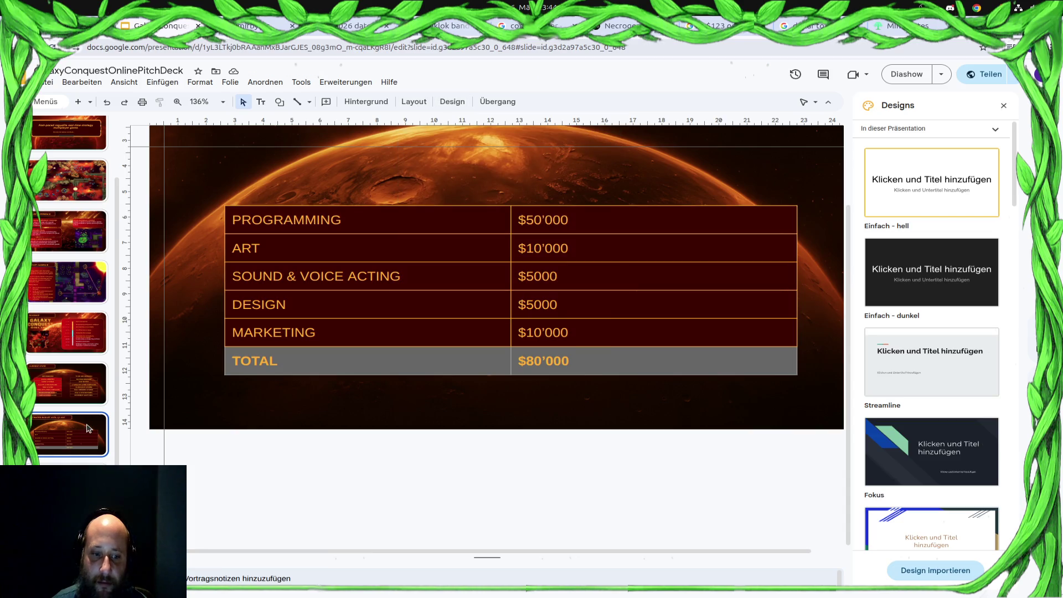
{"action": "left_click", "coordinate": [67, 486]}
{"action": "left_click", "coordinate": [92, 435]}
{"action": "left_click", "coordinate": [107, 396]}
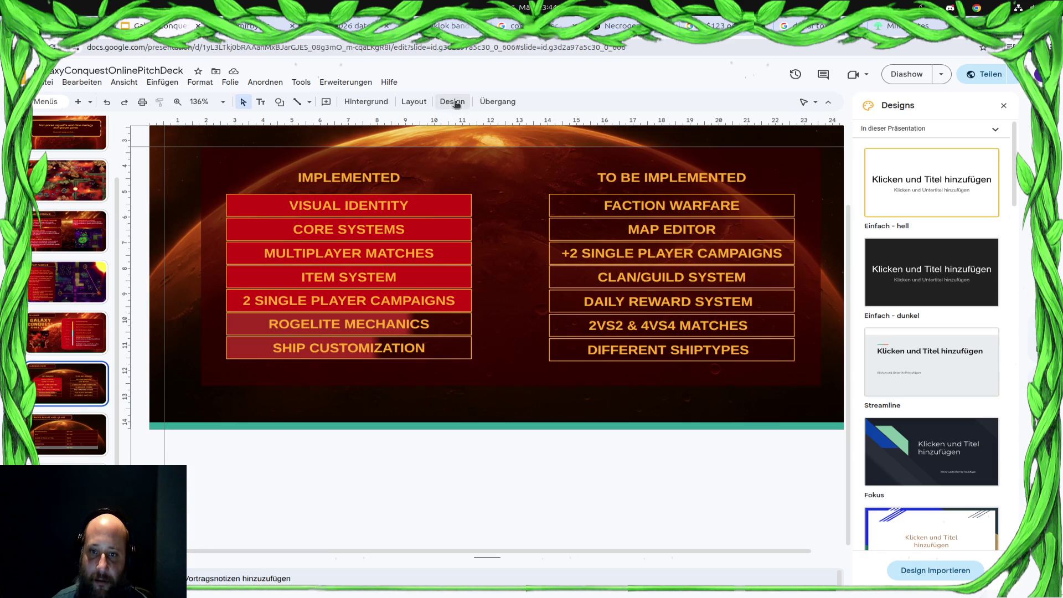
{"action": "left_click", "coordinate": [413, 102]}
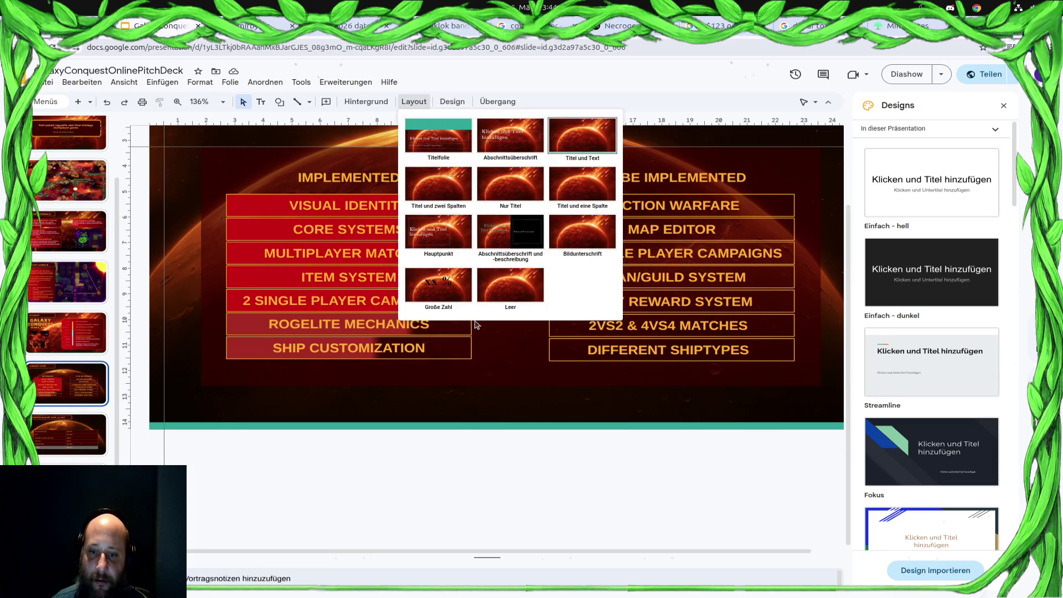
{"action": "left_click", "coordinate": [505, 289]}
Give the Roadmap slide the Leer layout, then return to the space-battle slide.
{"action": "key", "text": "Up"}
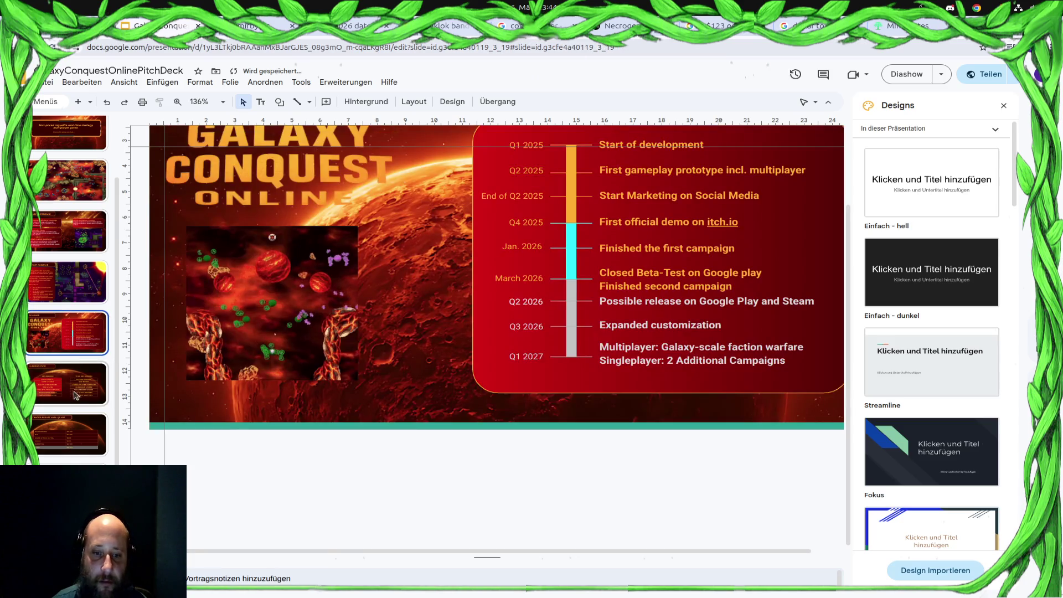
{"action": "left_click", "coordinate": [414, 101]}
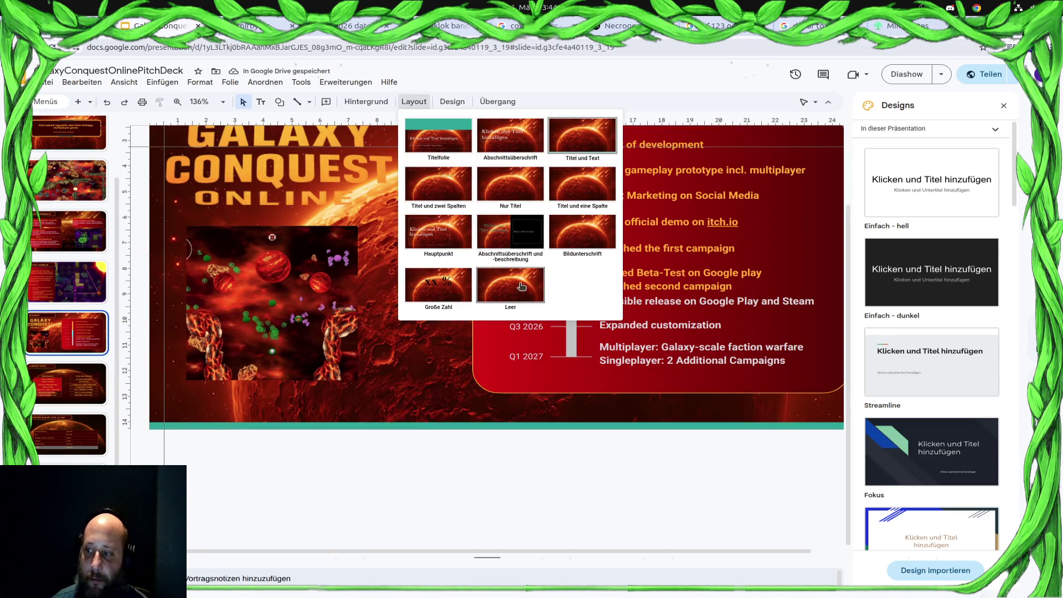
{"action": "left_click", "coordinate": [35, 308]}
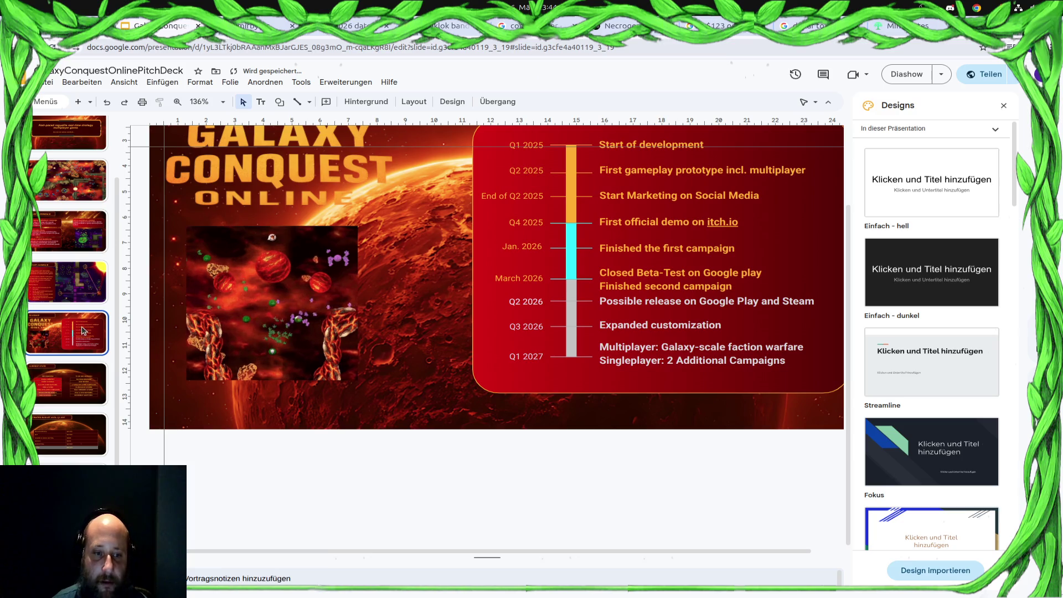
{"action": "left_click", "coordinate": [91, 284]}
{"action": "left_click", "coordinate": [83, 233]}
{"action": "left_click", "coordinate": [88, 176]}
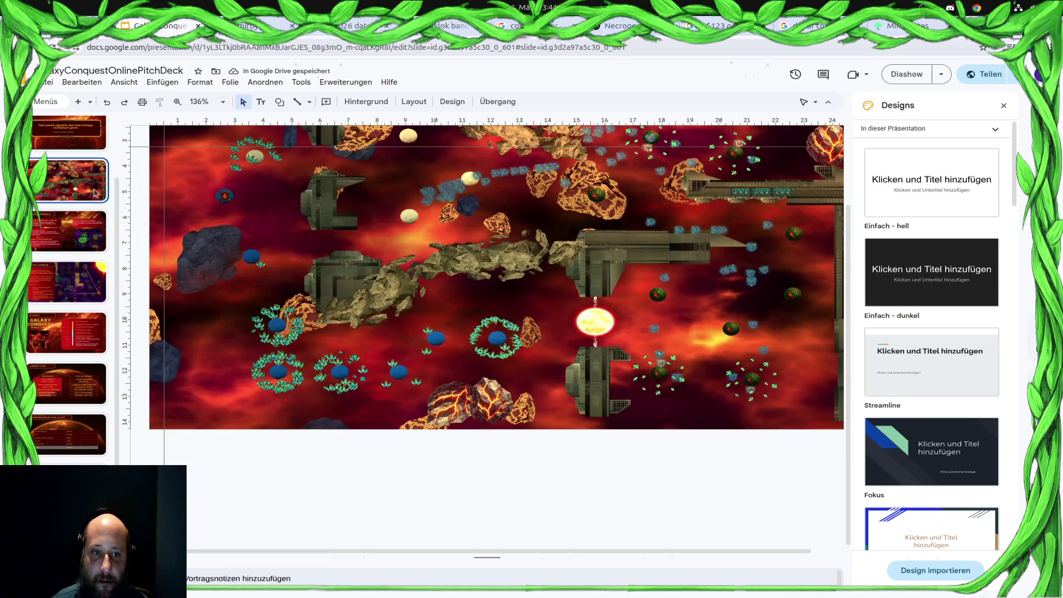
Give both the Fast-paced roguelite tagline slide and the Galaxy Conquest title slide the blank (Leer) layout.
{"action": "left_click", "coordinate": [90, 138]}
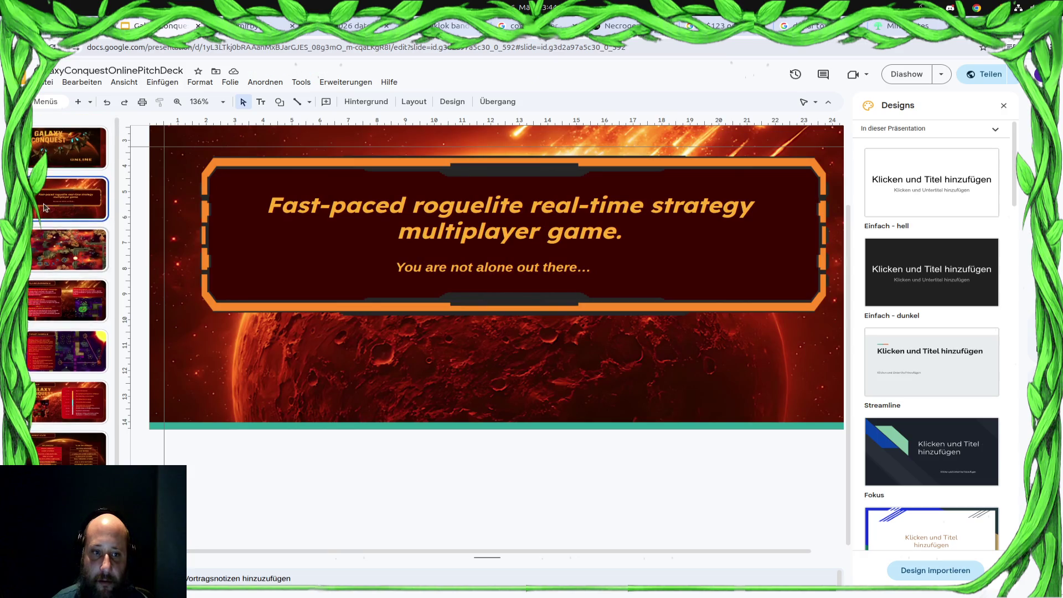
{"action": "left_click", "coordinate": [415, 103]}
{"action": "left_click", "coordinate": [519, 300]}
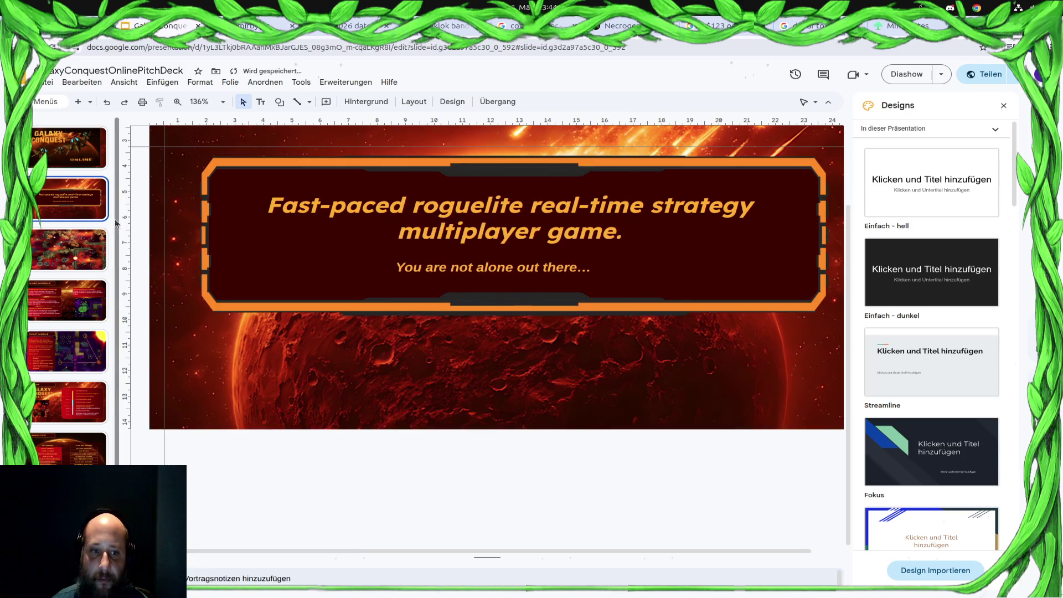
{"action": "left_click", "coordinate": [83, 153]}
{"action": "left_click", "coordinate": [418, 104]}
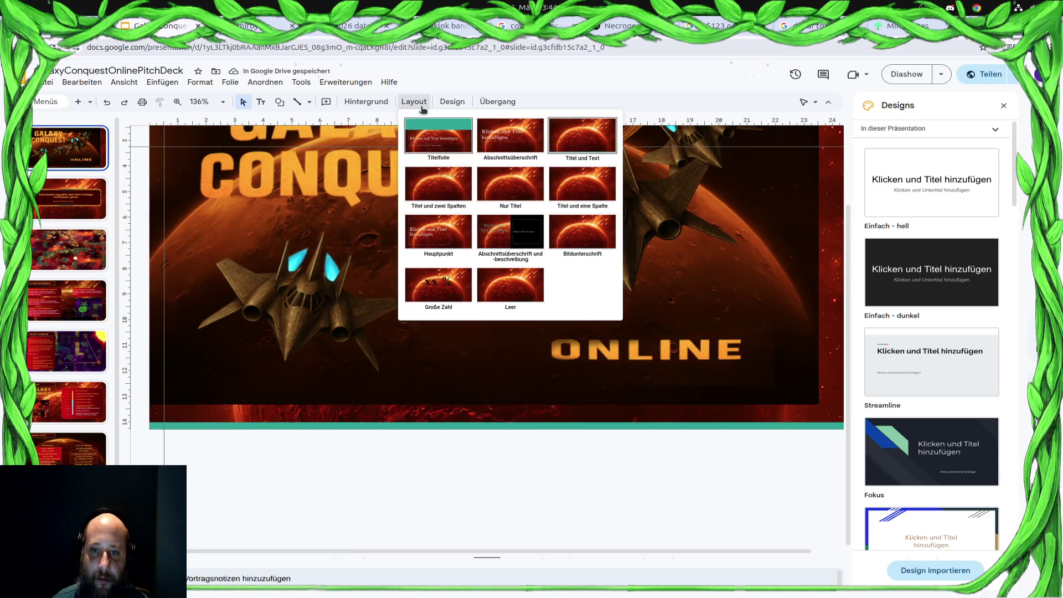
{"action": "left_click", "coordinate": [510, 284]}
Stretch the Galaxy Conquest title image from its corner handle until it fills the slide.
{"action": "left_click", "coordinate": [515, 366]}
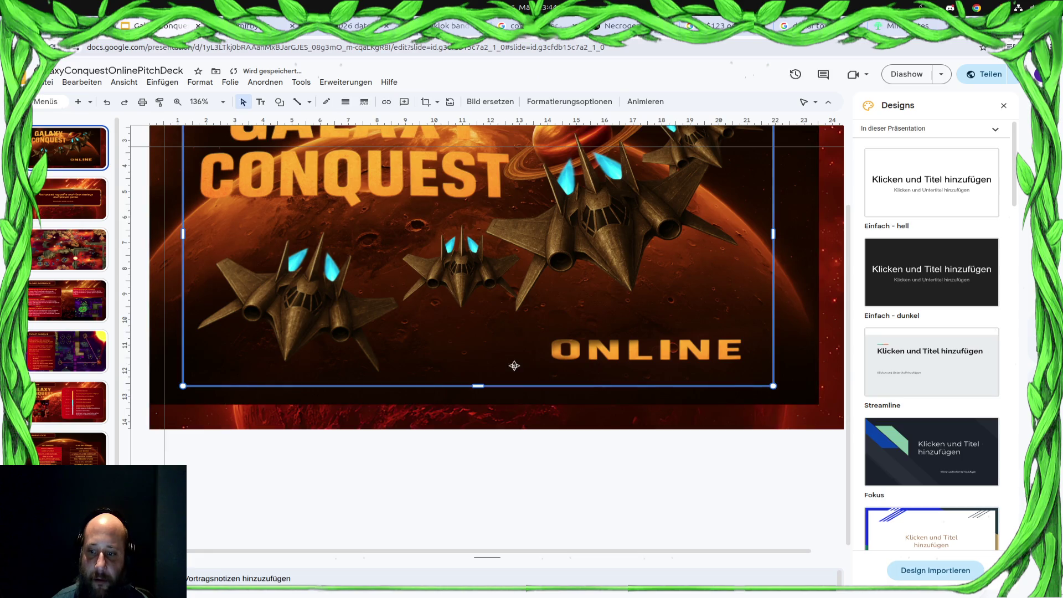
{"action": "scroll", "coordinate": [315, 368], "scroll_direction": "down", "scroll_amount": 2}
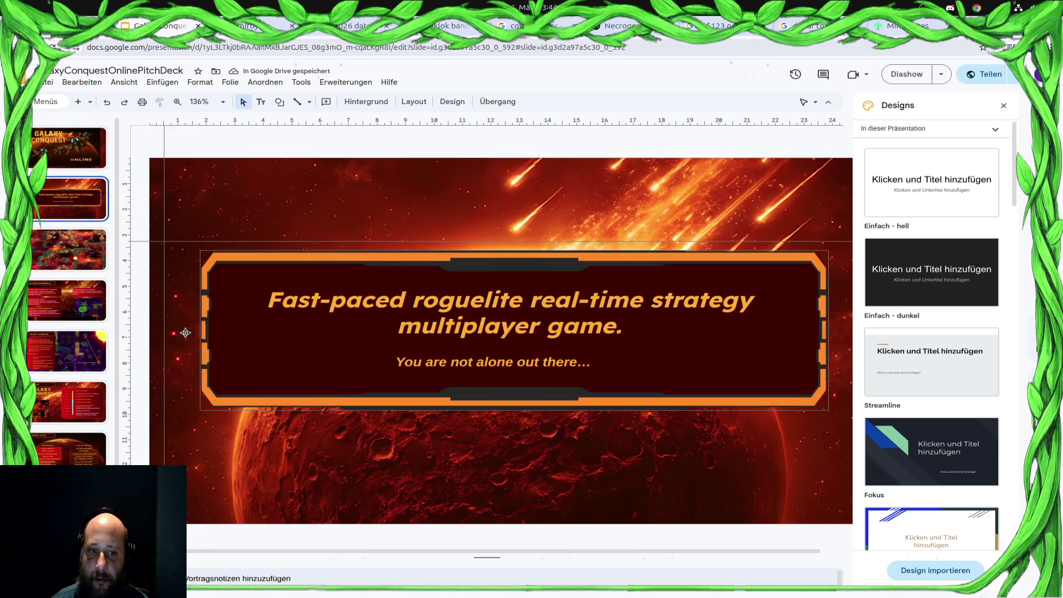
{"action": "scroll", "coordinate": [186, 332], "scroll_direction": "up", "scroll_amount": 2}
{"action": "left_click", "coordinate": [623, 409]}
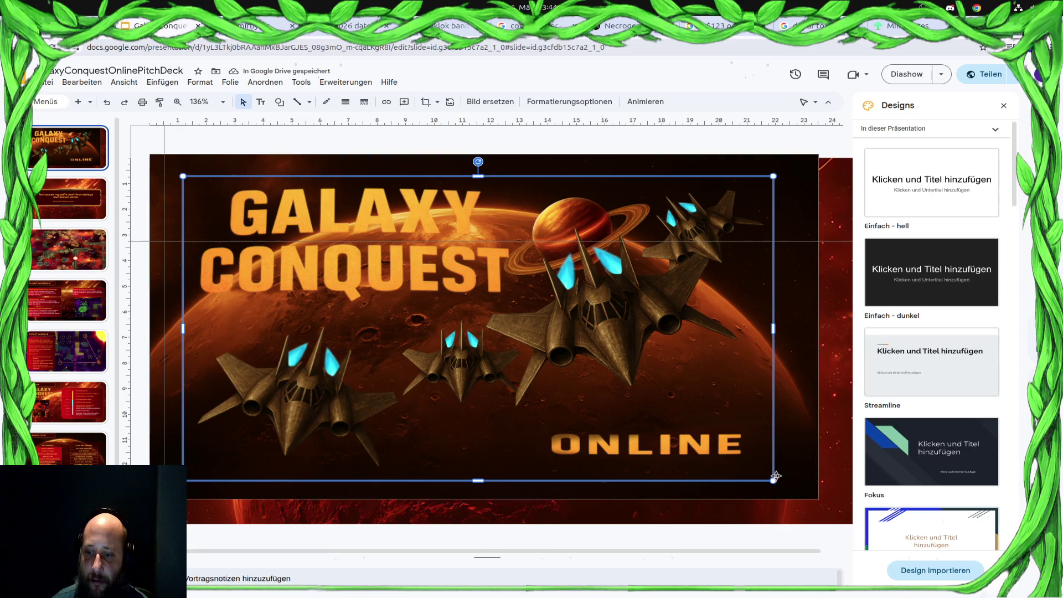
{"action": "left_click_drag", "start_coordinate": [775, 477], "coordinate": [819, 499]}
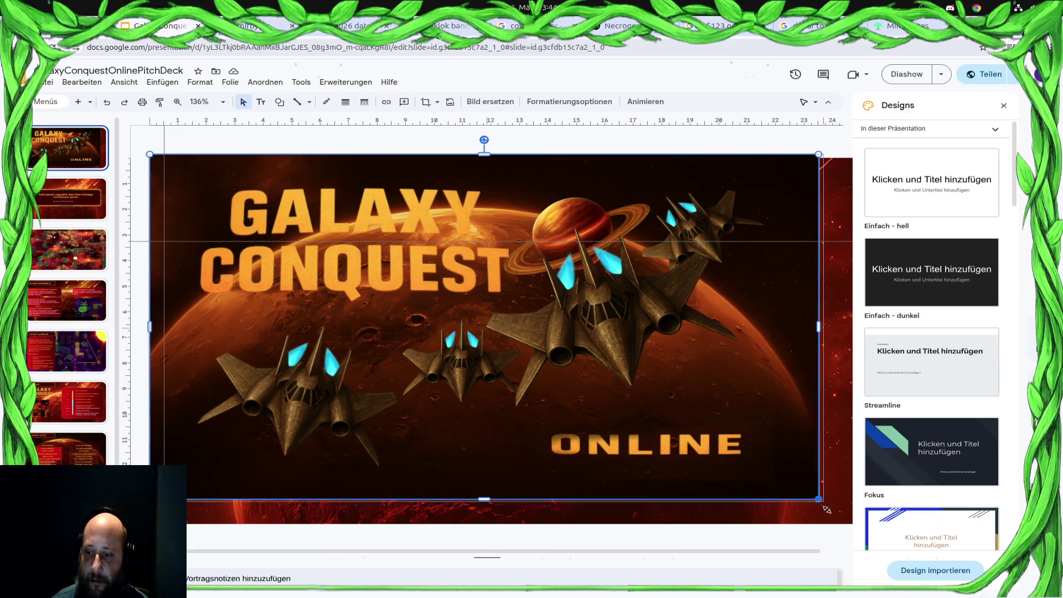
{"action": "left_click_drag", "start_coordinate": [848, 524], "coordinate": [852, 523]}
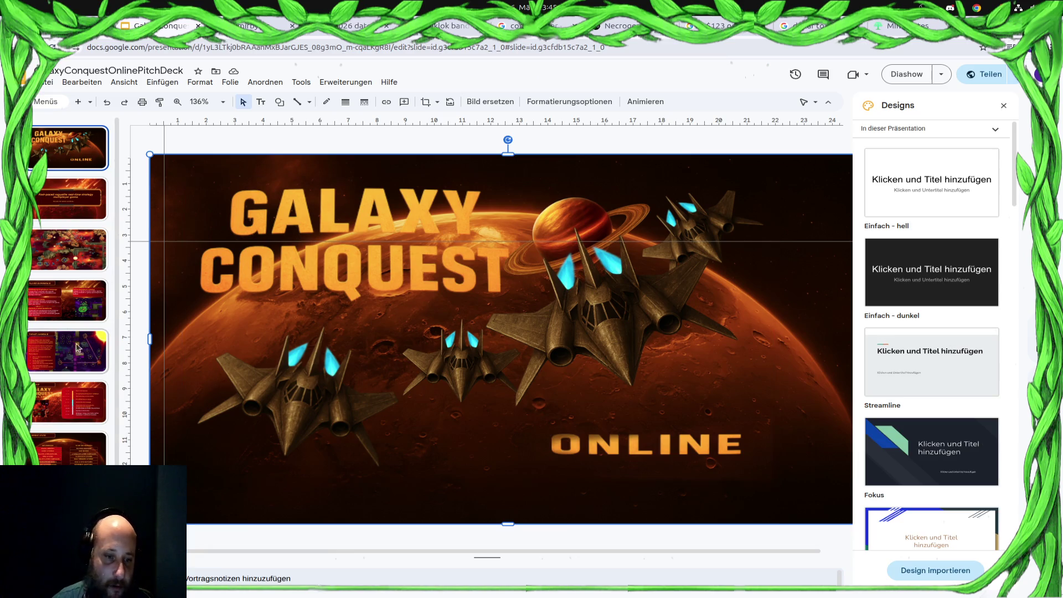
Present the deck as a slideshow and advance slide by slide through the budget slide to the thank-you slide.
{"action": "left_click", "coordinate": [906, 74]}
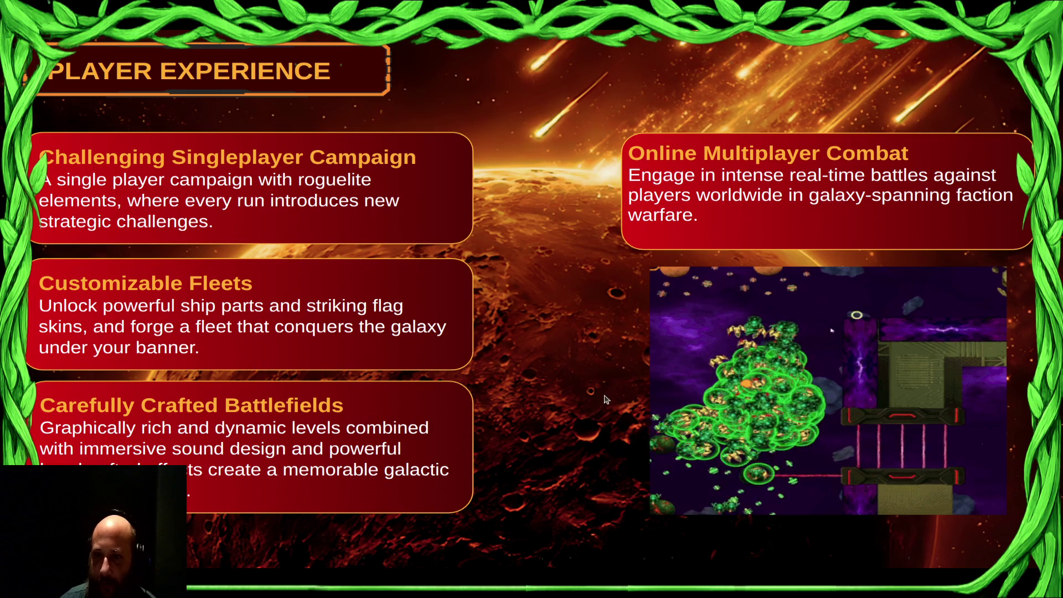
{"action": "key", "text": "Right"}
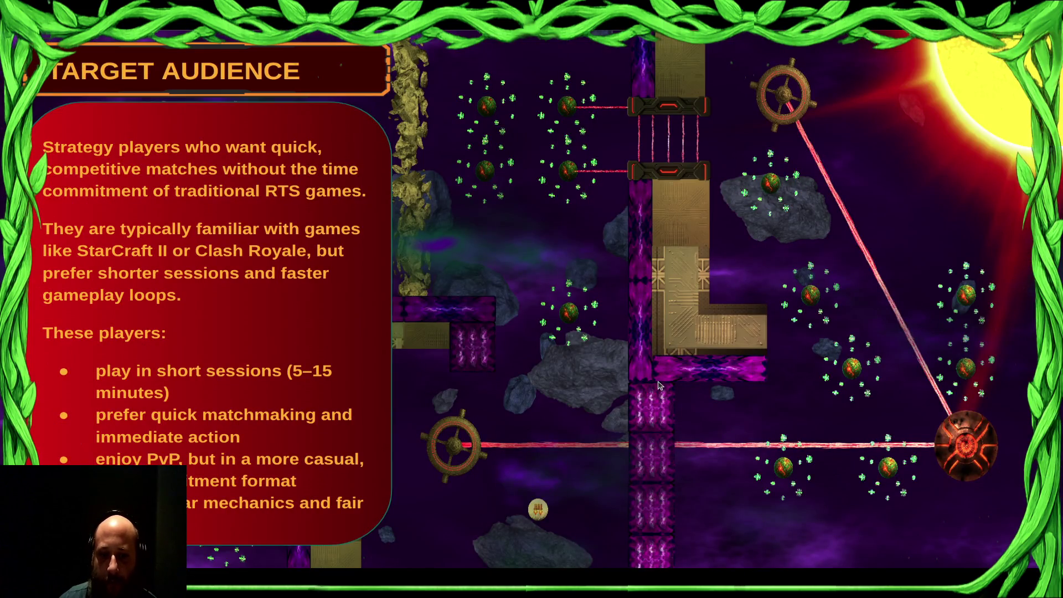
{"action": "key", "text": "Right"}
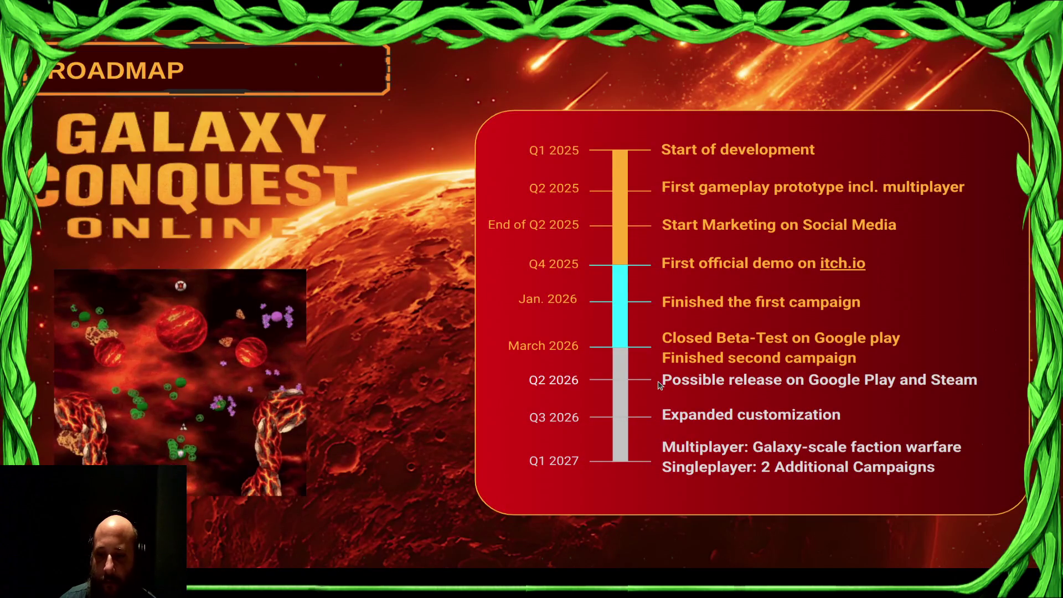
{"action": "key", "text": "Right"}
{"action": "key", "text": "Right"}
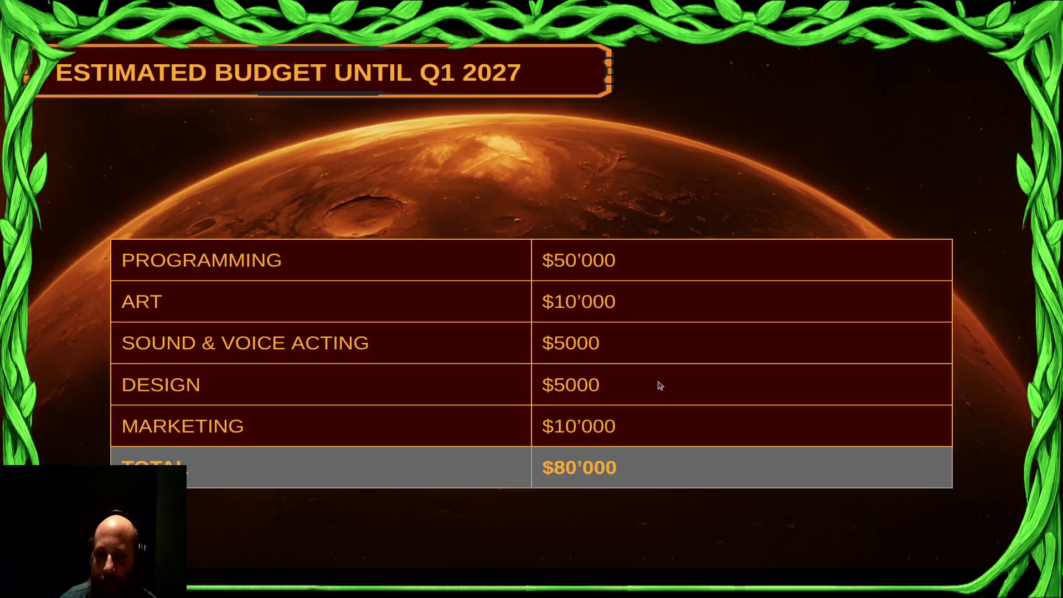
{"action": "key", "text": "Right"}
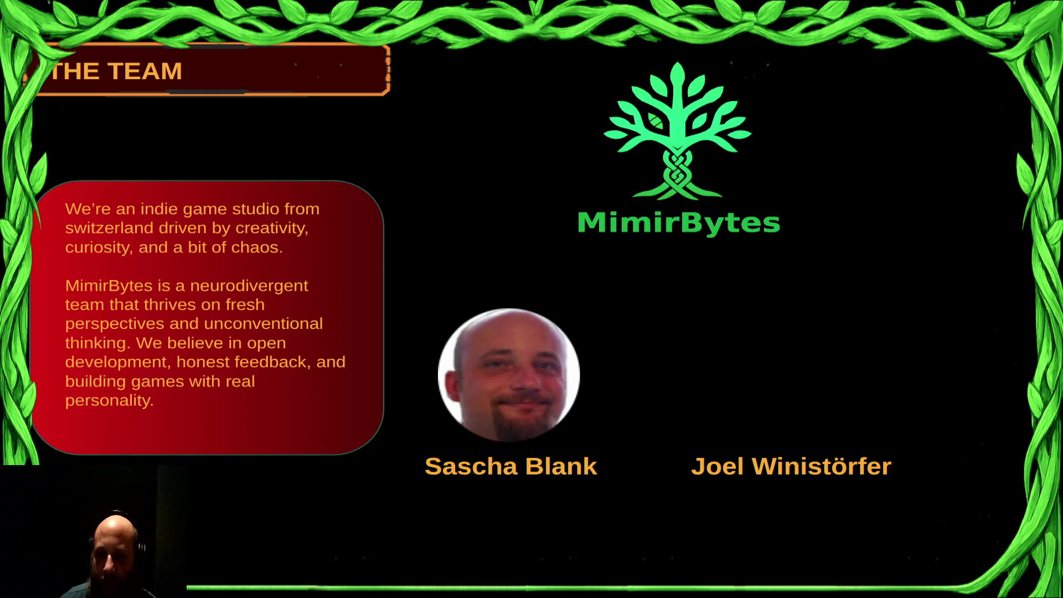
{"action": "key", "text": "Right"}
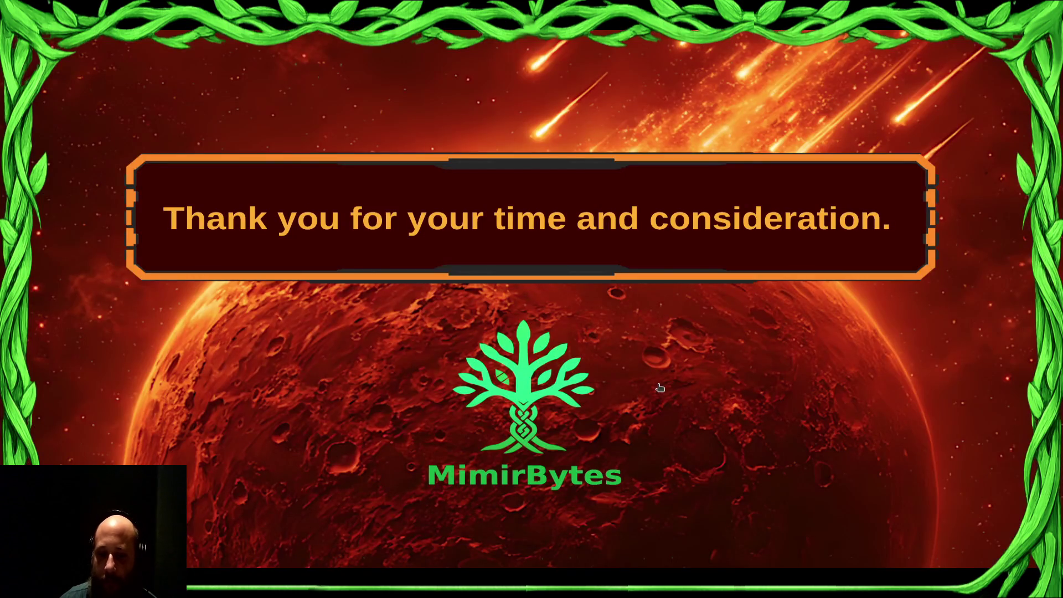
Switch away briefly, return to the running slideshow and leave it to resume editing.
{"action": "key", "text": "alt+Tab"}
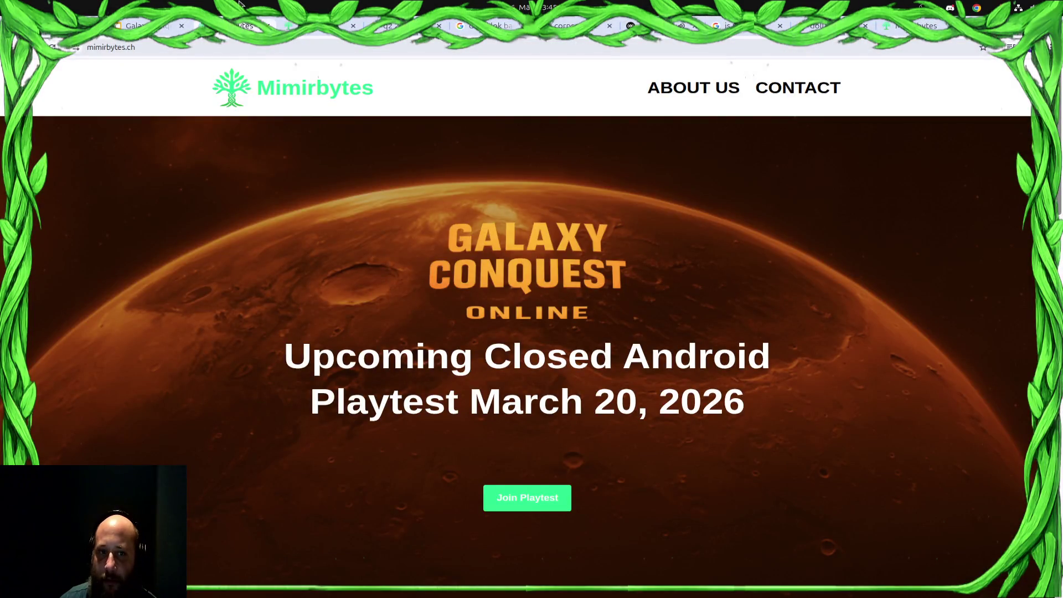
{"action": "left_click", "coordinate": [139, 25]}
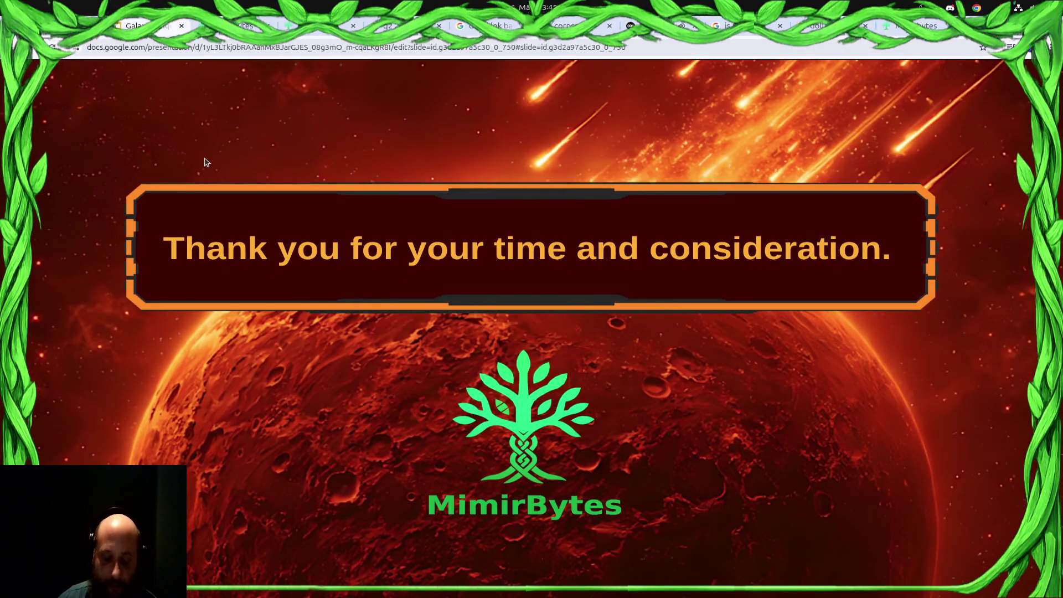
{"action": "key", "text": "Escape"}
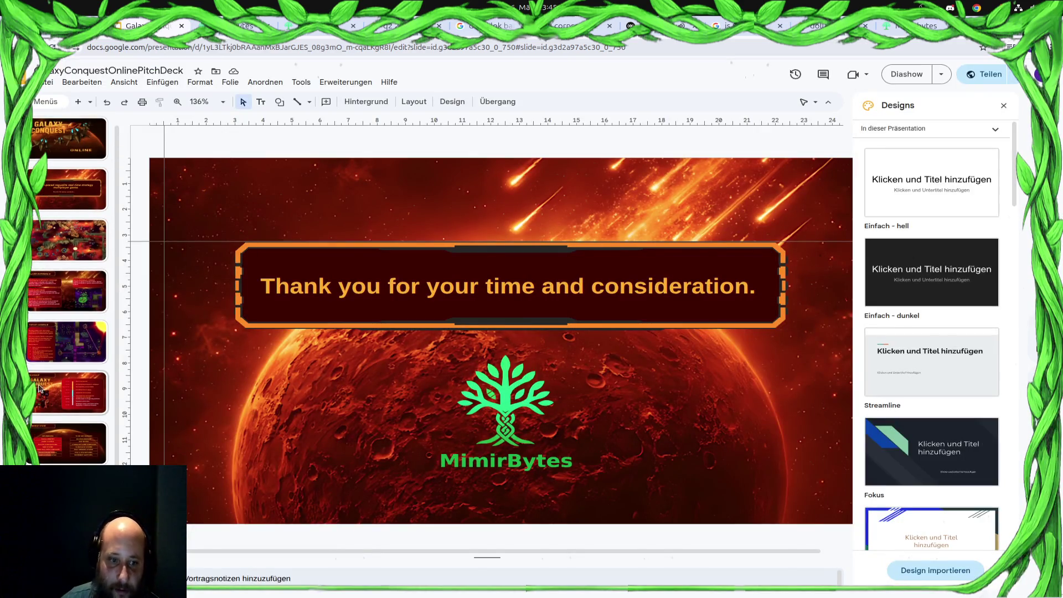
On the Player Experience slide, select the Customizable Fleets box as a whole and nudge it up then slightly back down.
{"action": "left_click", "coordinate": [67, 292]}
{"action": "scroll", "coordinate": [221, 362], "scroll_direction": "up", "scroll_amount": 3, "text": "ctrl"}
{"action": "scroll", "coordinate": [221, 361], "scroll_direction": "up", "scroll_amount": 2, "text": "ctrl"}
{"action": "scroll", "coordinate": [503, 354], "scroll_direction": "down", "scroll_amount": 2, "text": "ctrl"}
{"action": "left_click", "coordinate": [535, 322]}
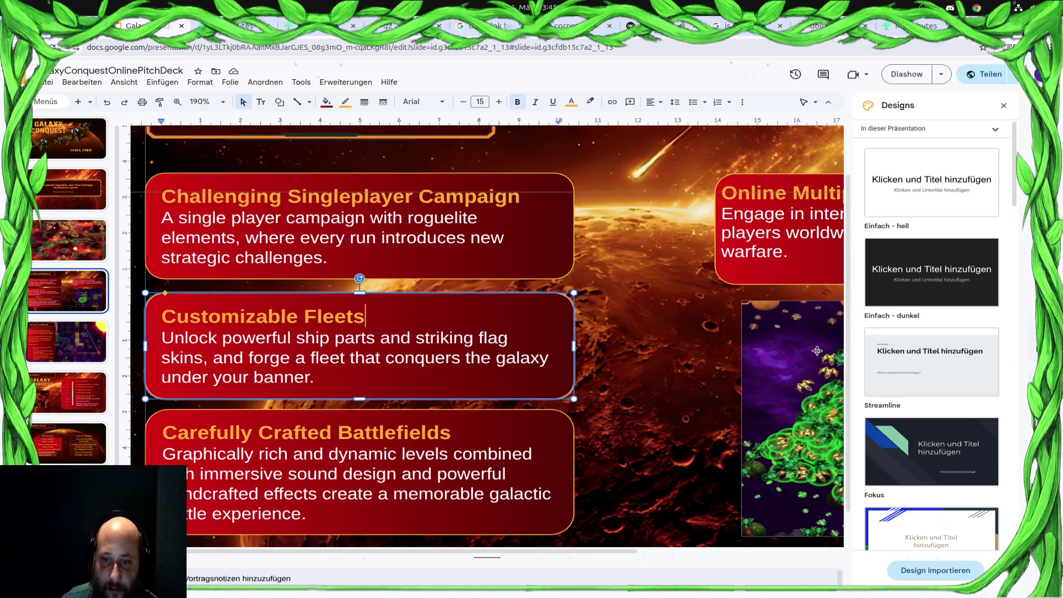
{"action": "key", "text": "Home"}
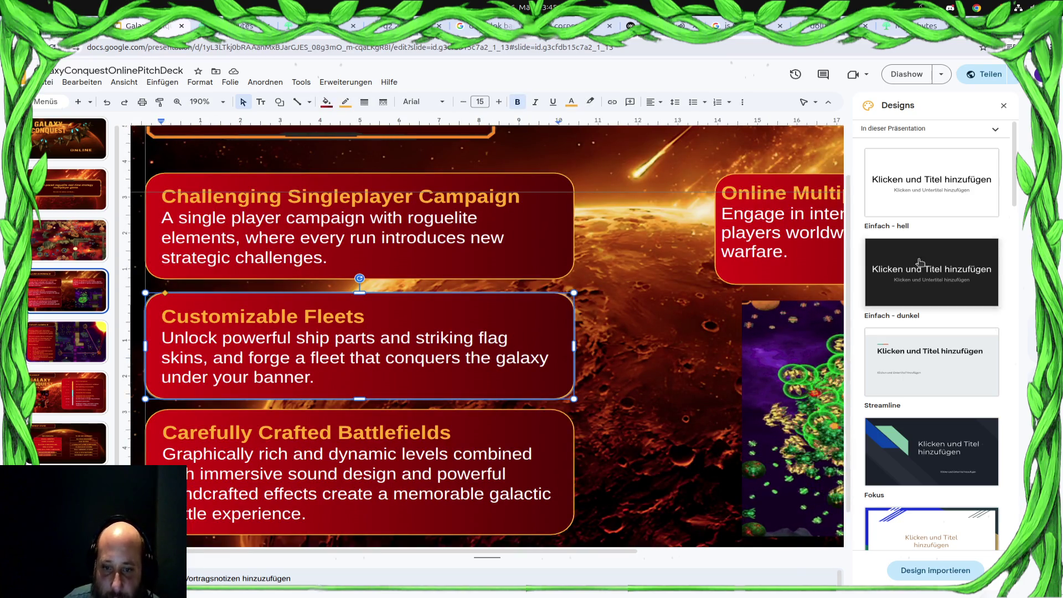
{"action": "left_click", "coordinate": [449, 399]}
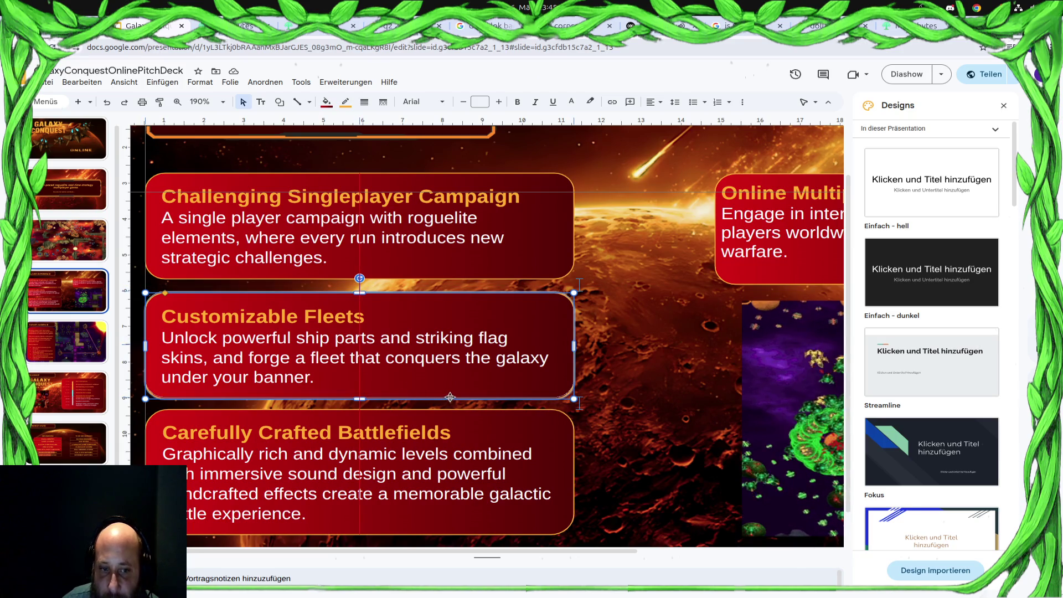
{"action": "key", "text": "Up"}
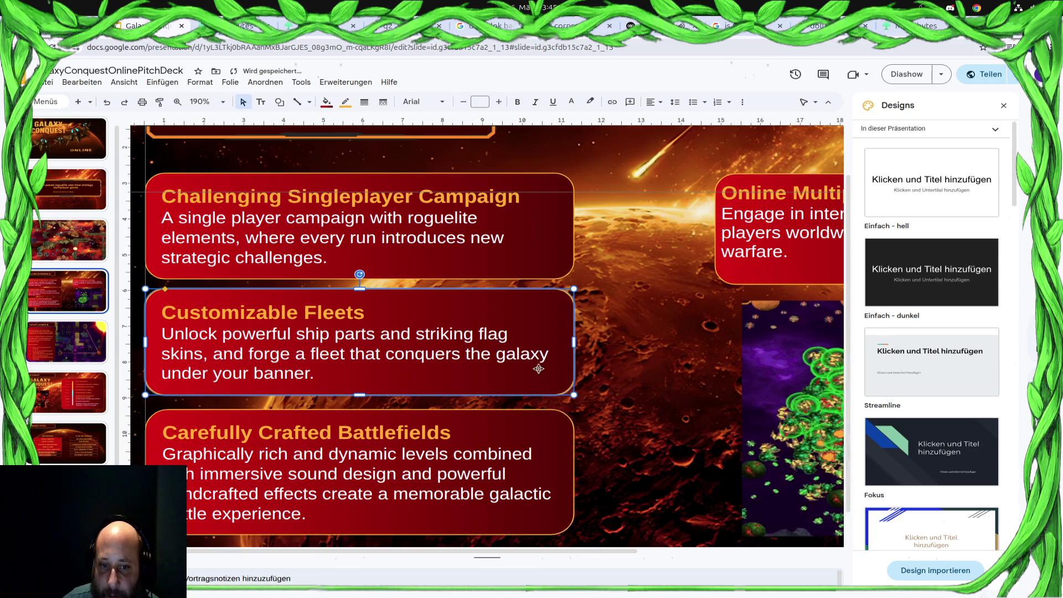
{"action": "key", "text": "Down"}
{"action": "key", "text": "Down"}
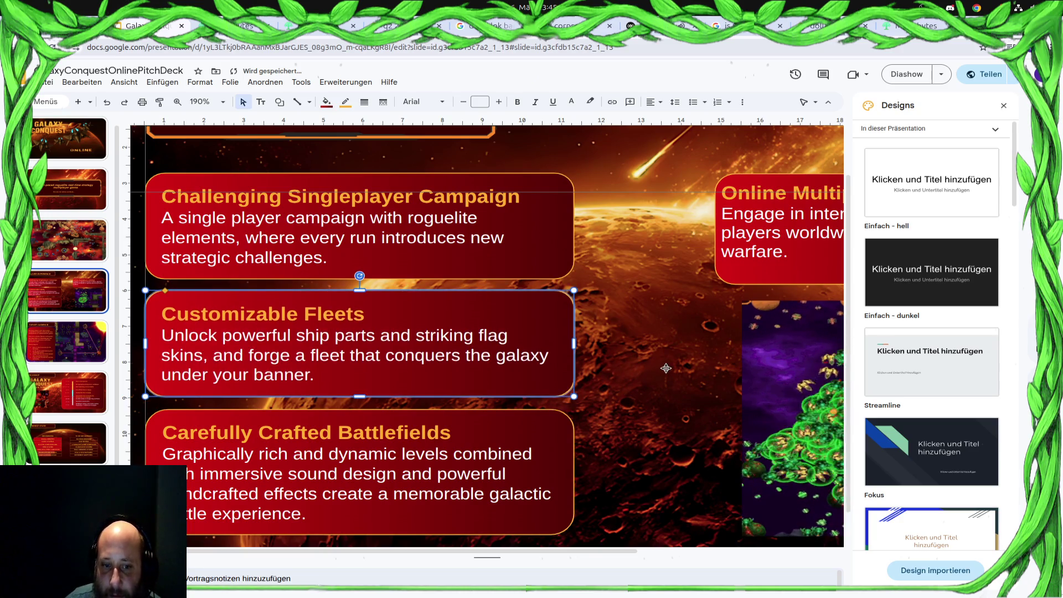